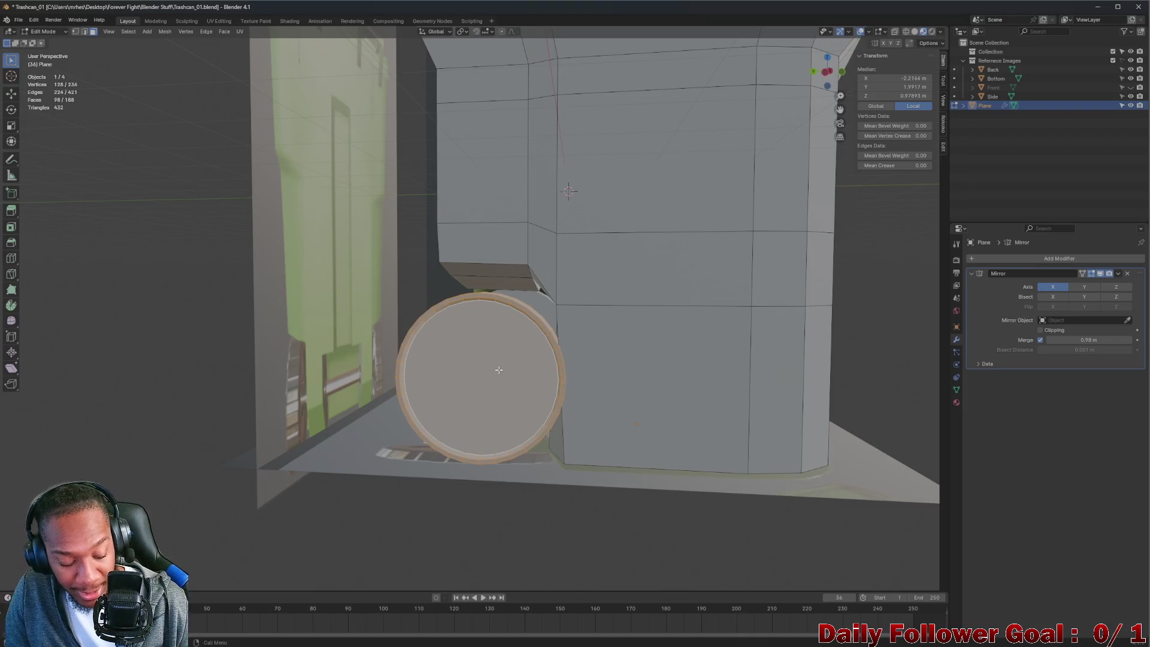
- Delete the selected round disc faces covering the wheel on the bin's side
{"action": "key", "text": "x"}
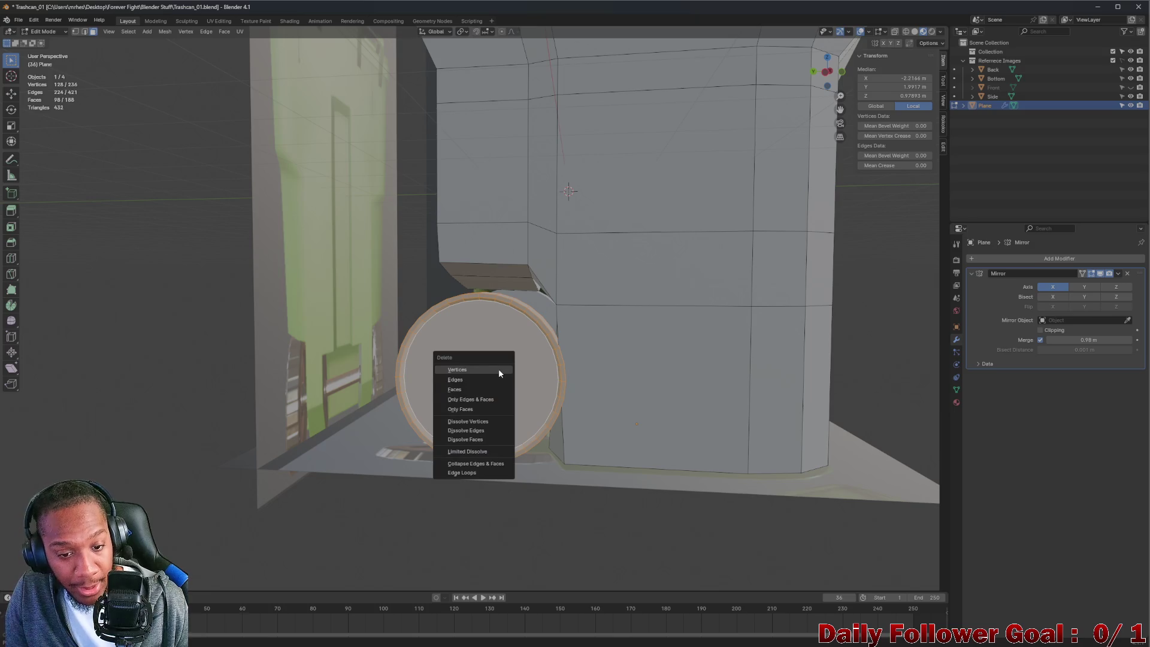
{"action": "left_click", "coordinate": [457, 390]}
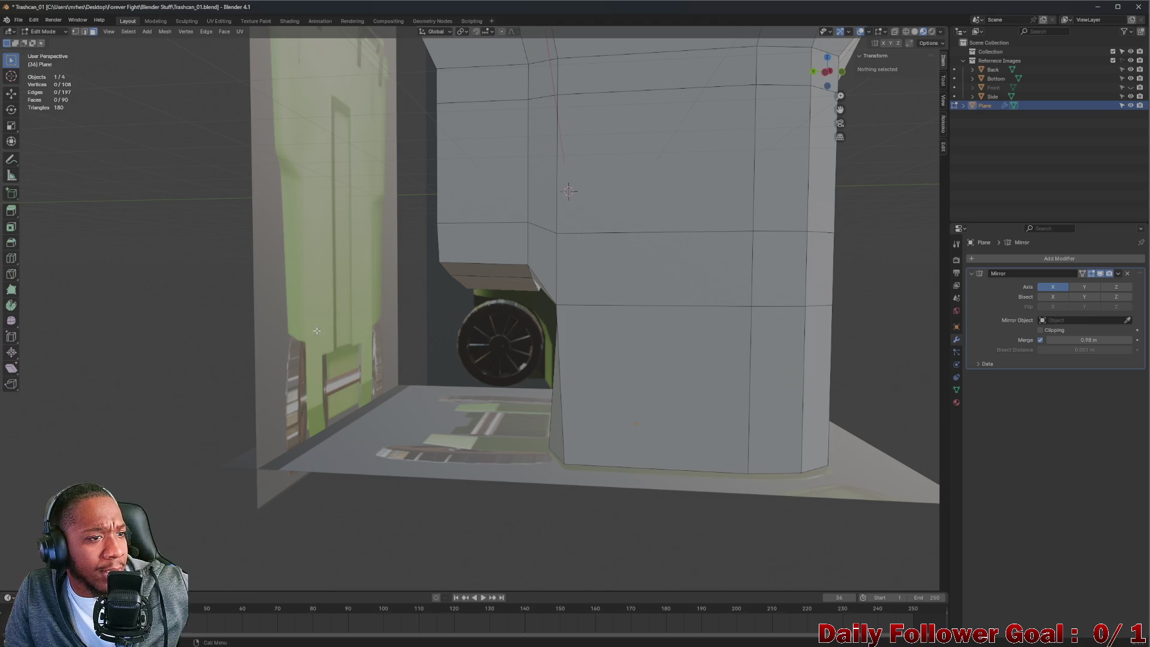
{"action": "scroll", "coordinate": [635, 243], "scroll_direction": "down", "scroll_amount": 5}
{"action": "middle_click_drag", "start_coordinate": [589, 235], "coordinate": [550, 216]}
- Orbit around the bin to inspect the opening and clear the face selection
{"action": "middle_click_drag", "start_coordinate": [495, 167], "coordinate": [479, 105]}
{"action": "left_click_drag", "start_coordinate": [479, 105], "coordinate": [722, 346]}
{"action": "mouse_move", "coordinate": [722, 346]}
{"action": "middle_mouse_down"}
{"action": "mouse_move", "coordinate": [615, 225]}
{"action": "mouse_move", "coordinate": [500, 183]}
{"action": "mouse_move", "coordinate": [521, 180]}
{"action": "mouse_move", "coordinate": [526, 118]}
{"action": "middle_mouse_up"}
{"action": "left_click_drag", "start_coordinate": [526, 118], "coordinate": [669, 403]}
{"action": "middle_click_drag", "start_coordinate": [491, 235], "coordinate": [506, 227]}
{"action": "scroll", "coordinate": [500, 231], "scroll_direction": "up", "scroll_amount": 5}
{"action": "scroll", "coordinate": [507, 227], "scroll_direction": "down", "scroll_amount": 1}
{"action": "scroll", "coordinate": [507, 226], "scroll_direction": "up", "scroll_amount": 3}
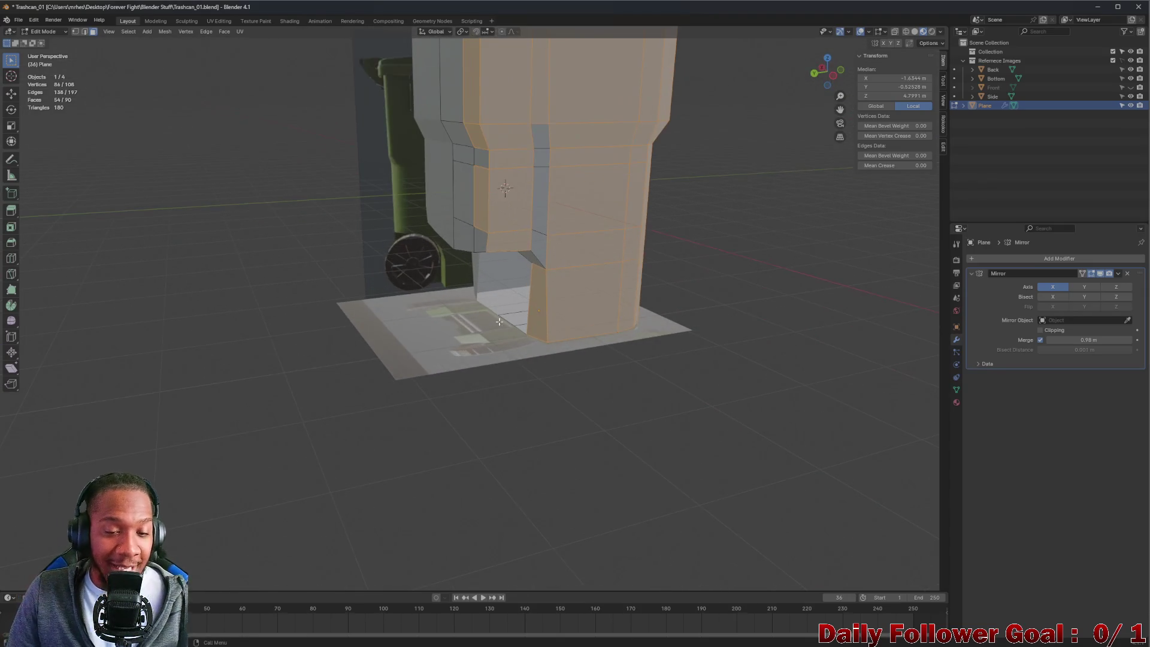
{"action": "left_click", "coordinate": [783, 238]}
{"action": "middle_click_drag", "start_coordinate": [782, 239], "coordinate": [773, 244]}
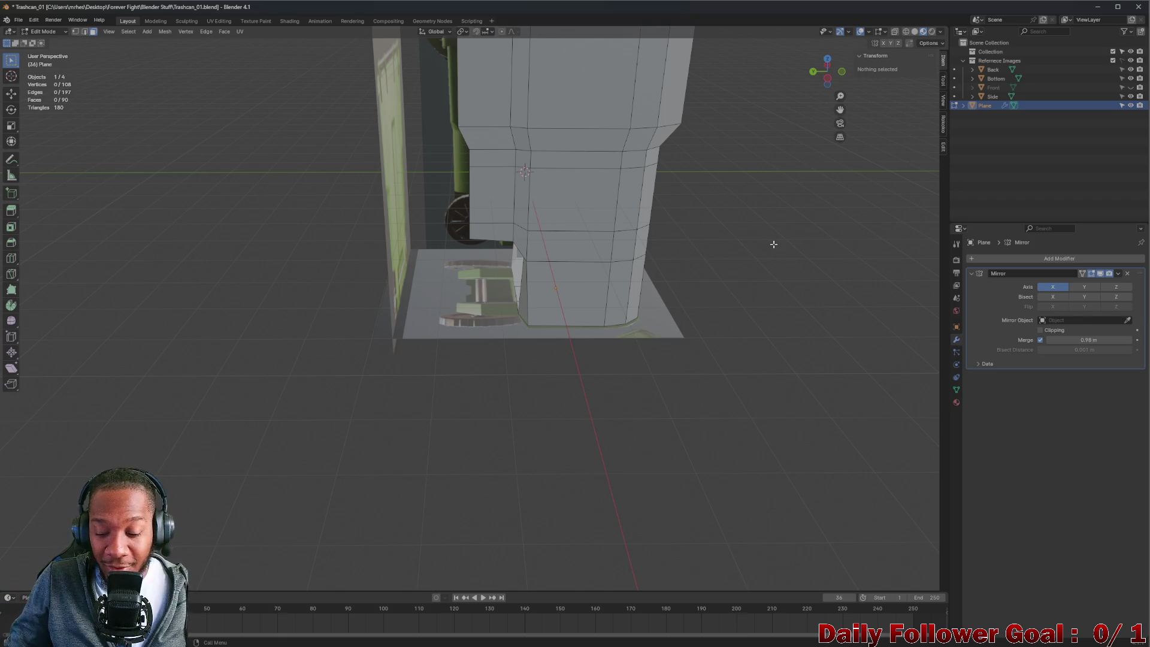
{"action": "mouse_move", "coordinate": [508, 396]}
{"action": "middle_mouse_down"}
{"action": "mouse_move", "coordinate": [473, 353]}
{"action": "mouse_move", "coordinate": [284, 262]}
{"action": "middle_mouse_up"}
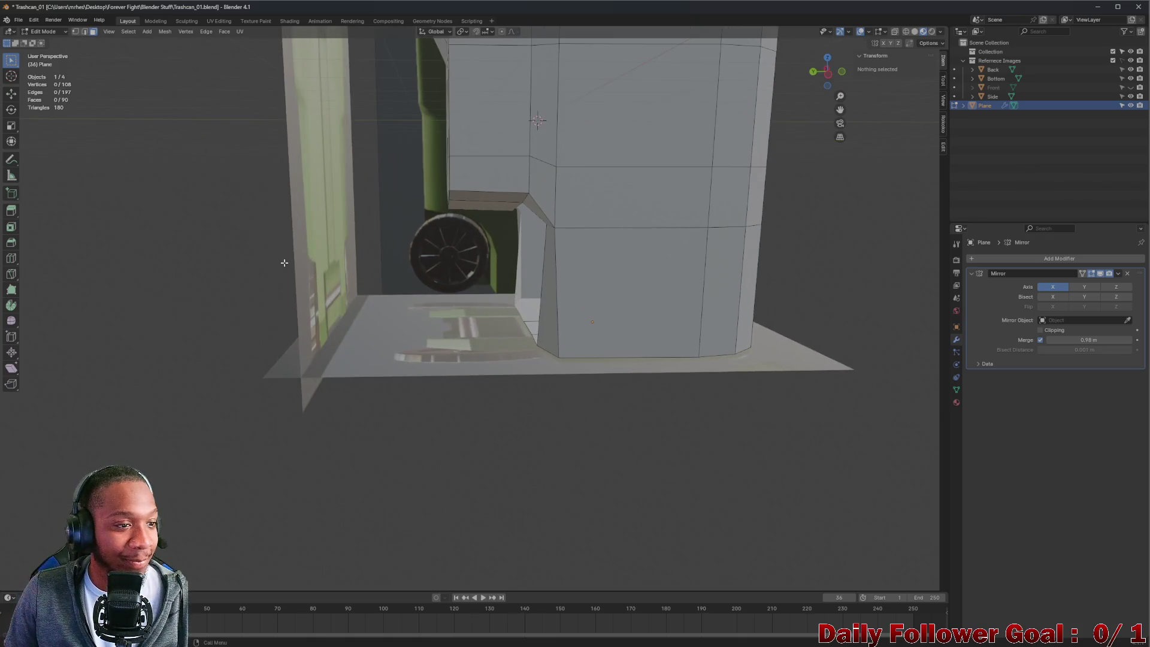
{"action": "left_click", "coordinate": [44, 32]}
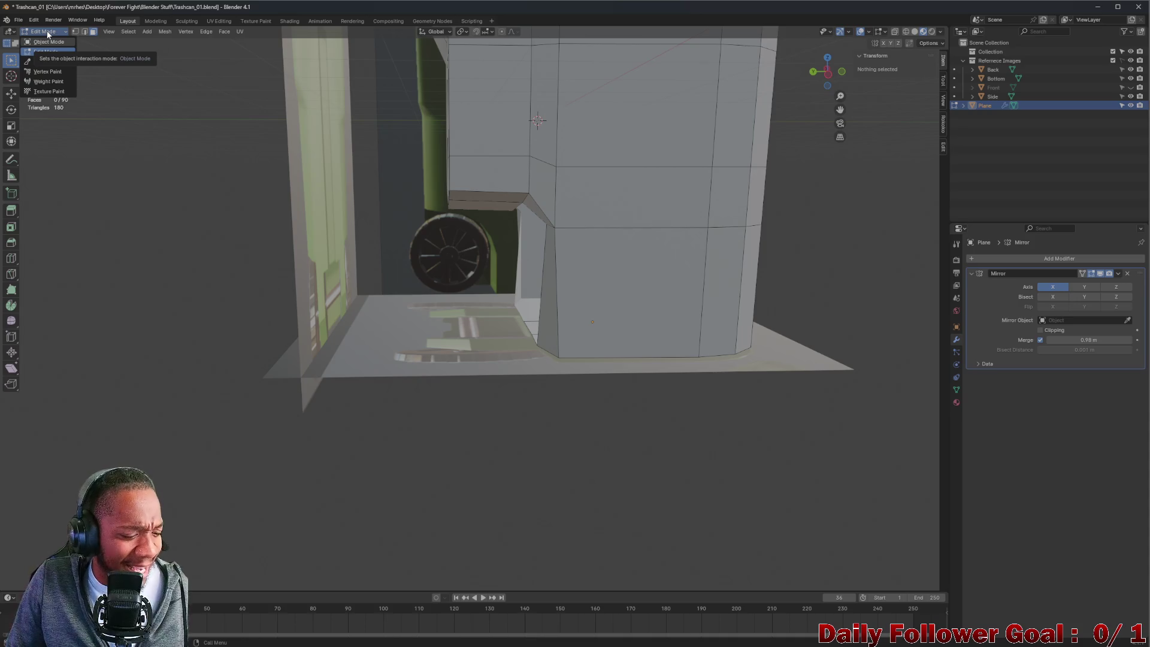
{"action": "left_click", "coordinate": [47, 34]}
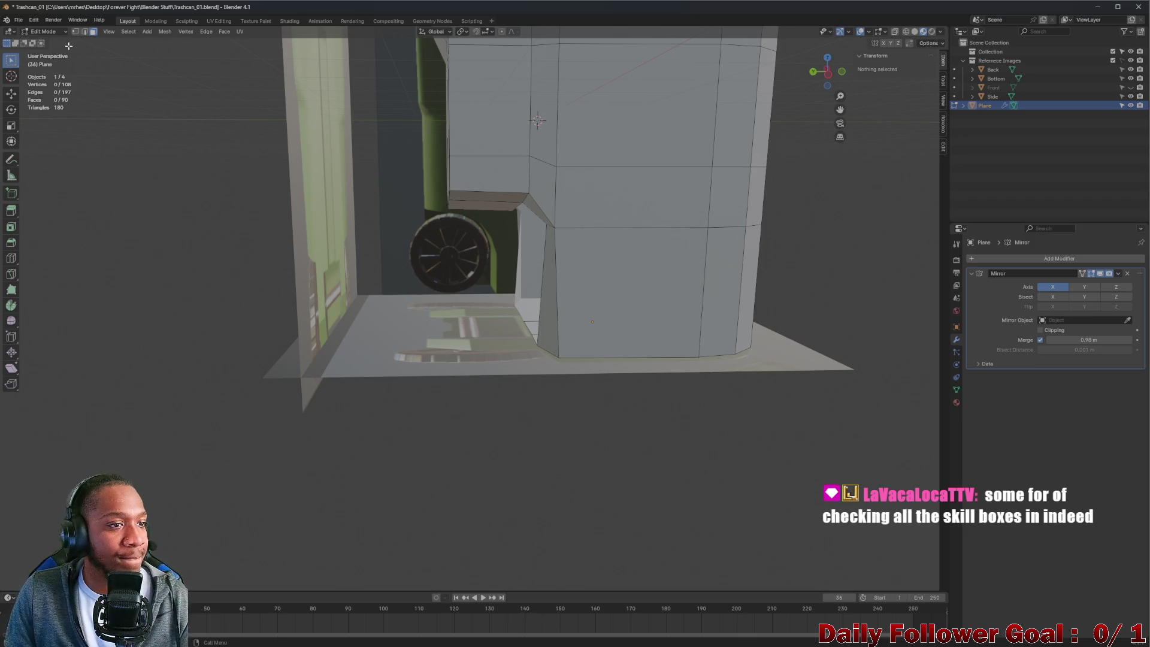
{"action": "middle_click_drag", "start_coordinate": [547, 229], "coordinate": [509, 239]}
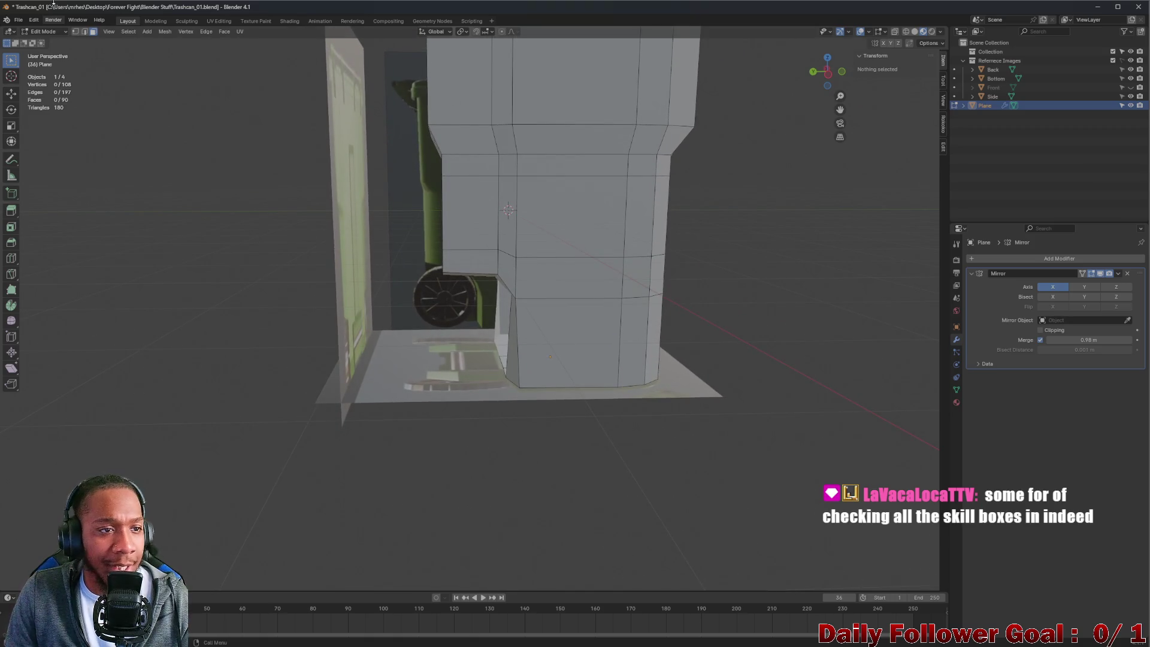
- Add a cylinder and move it beside the bin's base
{"action": "left_click", "coordinate": [149, 32]}
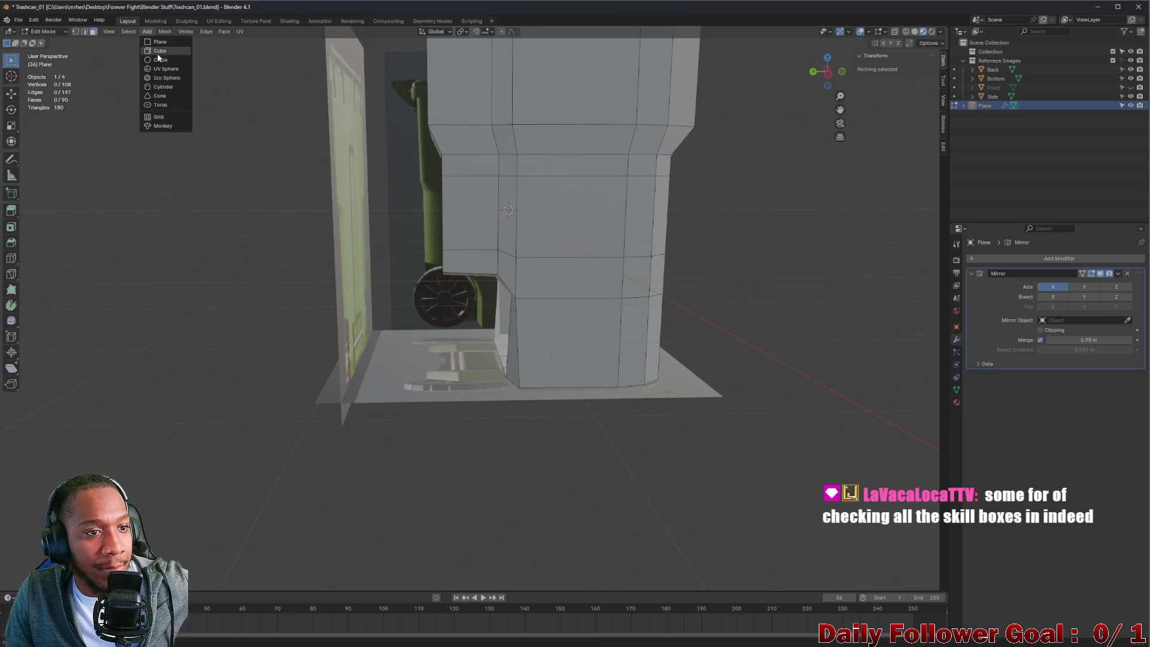
{"action": "left_click", "coordinate": [168, 95]}
{"action": "mouse_move", "coordinate": [574, 221]}
{"action": "middle_mouse_down"}
{"action": "mouse_move", "coordinate": [610, 229]}
{"action": "mouse_move", "coordinate": [509, 242]}
{"action": "mouse_move", "coordinate": [515, 198]}
{"action": "mouse_move", "coordinate": [509, 207]}
{"action": "middle_mouse_up"}
{"action": "key", "text": "g"}
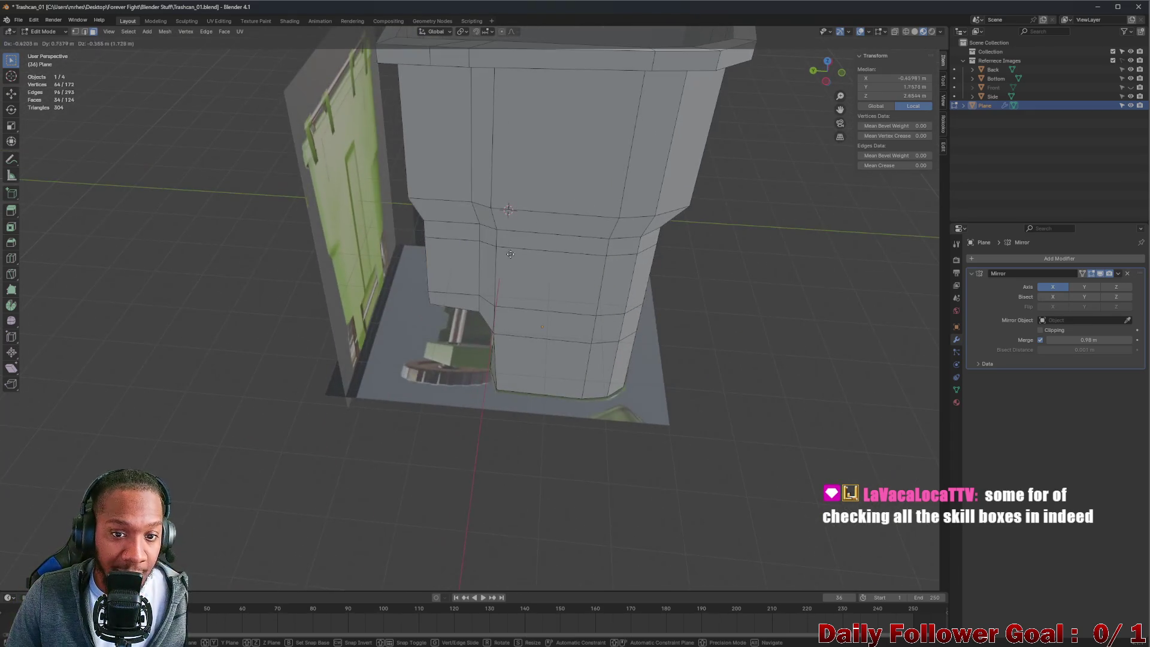
{"action": "left_click", "coordinate": [494, 348]}
{"action": "mouse_move", "coordinate": [494, 348]}
{"action": "middle_mouse_down"}
{"action": "mouse_move", "coordinate": [543, 387]}
{"action": "mouse_move", "coordinate": [516, 360]}
{"action": "middle_mouse_up"}
{"action": "scroll", "coordinate": [506, 359], "scroll_direction": "up", "scroll_amount": 3}
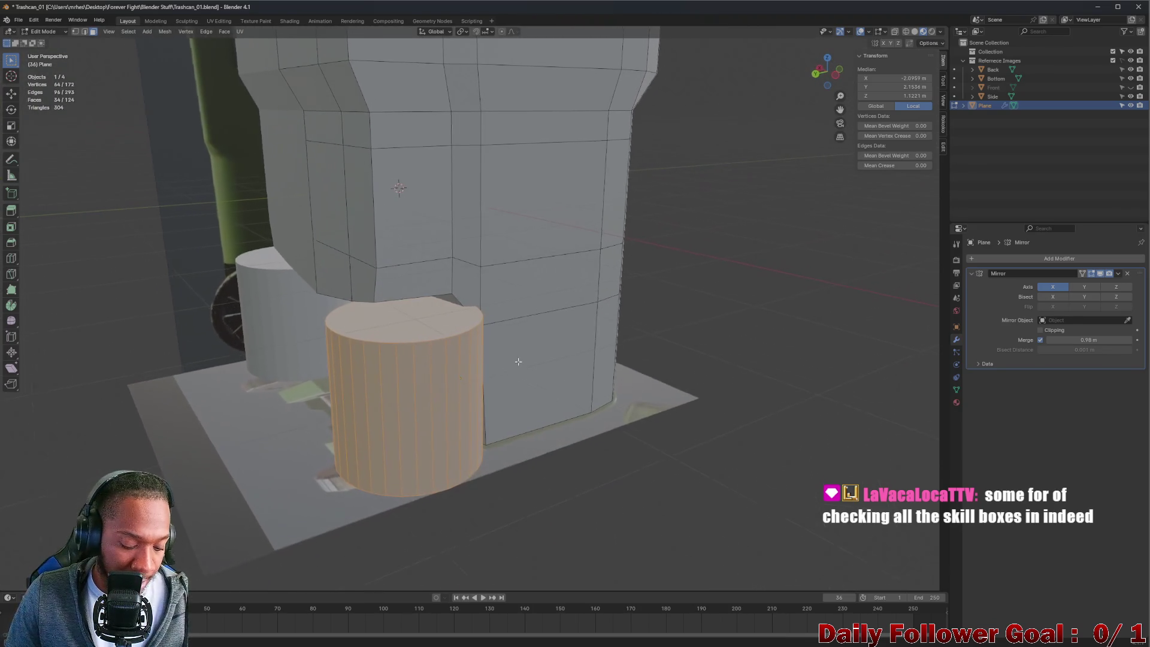
- Rotate the cylinder 90° about the Y axis onto its side
{"action": "key", "text": "r"}
{"action": "type", "text": "y90"}
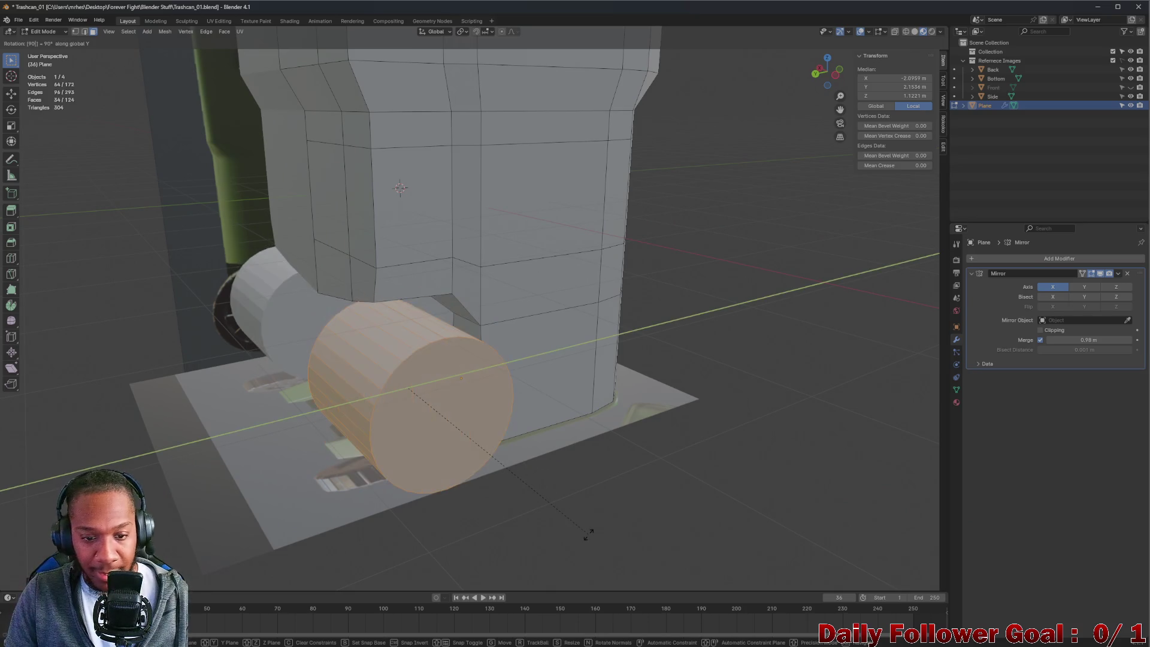
{"action": "key", "text": "Return"}
{"action": "mouse_move", "coordinate": [588, 533]}
{"action": "middle_mouse_down"}
{"action": "mouse_move", "coordinate": [374, 370]}
{"action": "mouse_move", "coordinate": [390, 405]}
{"action": "mouse_move", "coordinate": [467, 447]}
{"action": "middle_mouse_up"}
{"action": "scroll", "coordinate": [374, 370], "scroll_direction": "up", "scroll_amount": 3}
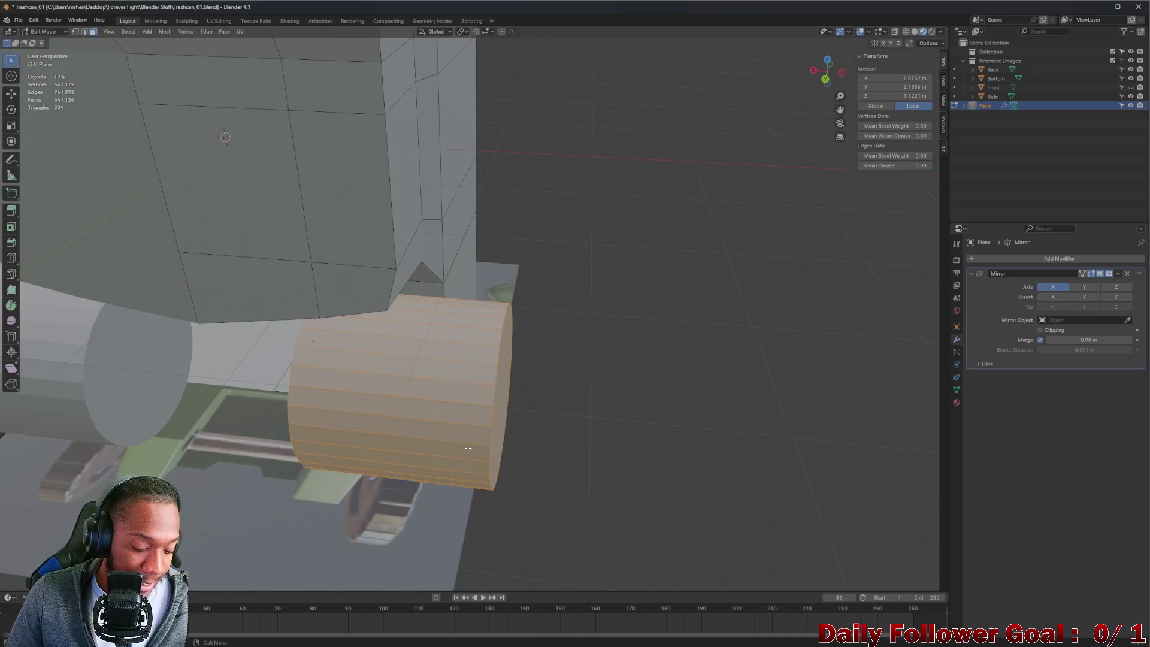
- Scale the cylinder along X into a thin wheel disc
{"action": "key", "text": "s"}
{"action": "key", "text": "x"}
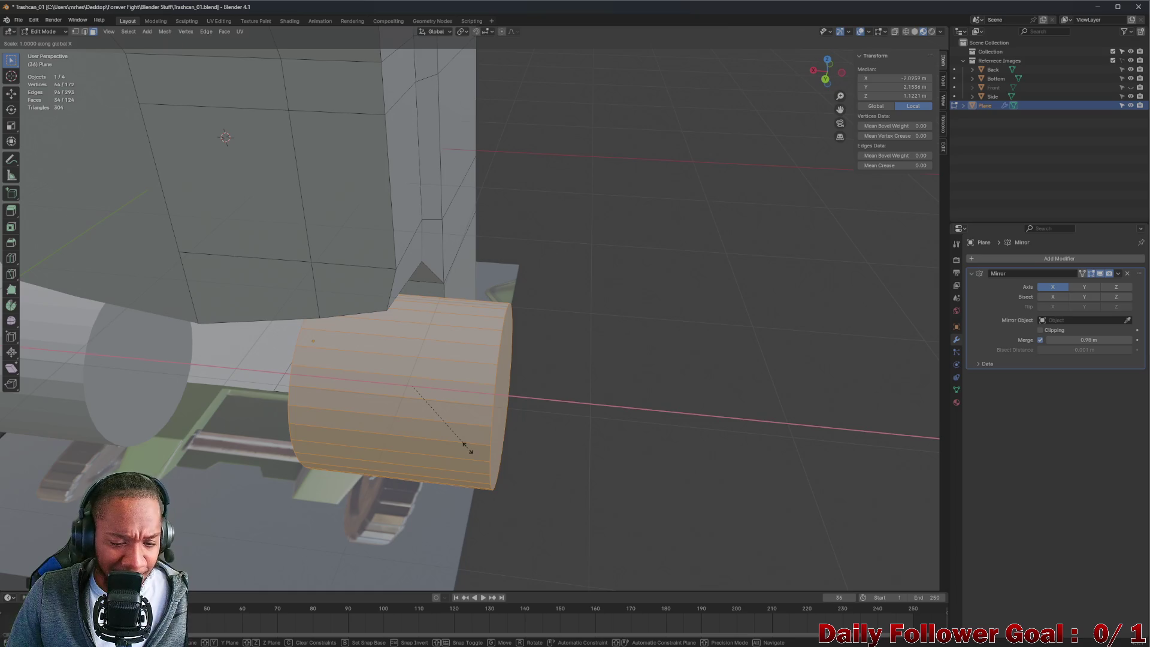
{"action": "left_click", "coordinate": [400, 402]}
- In a flat side view, move the wheel disc over the reference image's wheel
{"action": "mouse_move", "coordinate": [400, 402]}
{"action": "middle_mouse_down"}
{"action": "mouse_move", "coordinate": [529, 418]}
{"action": "mouse_move", "coordinate": [434, 388]}
{"action": "mouse_move", "coordinate": [413, 395]}
{"action": "middle_mouse_up"}
{"action": "scroll", "coordinate": [410, 403], "scroll_direction": "up", "scroll_amount": 3}
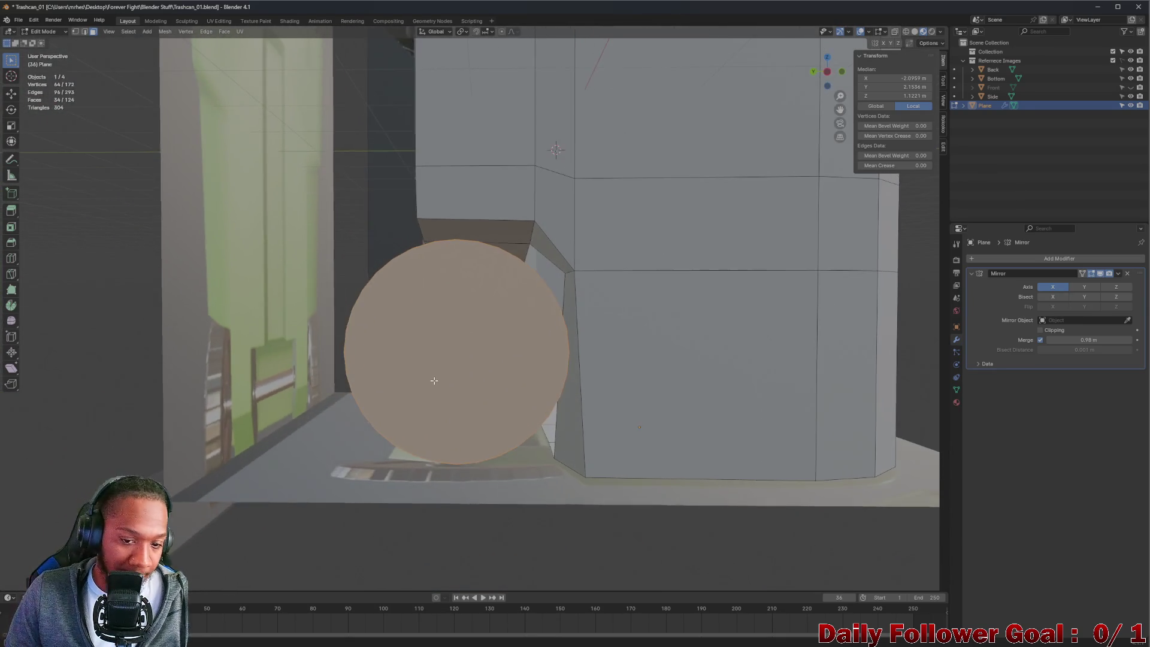
{"action": "middle_click_drag", "start_coordinate": [434, 380], "coordinate": [469, 317], "text": "alt"}
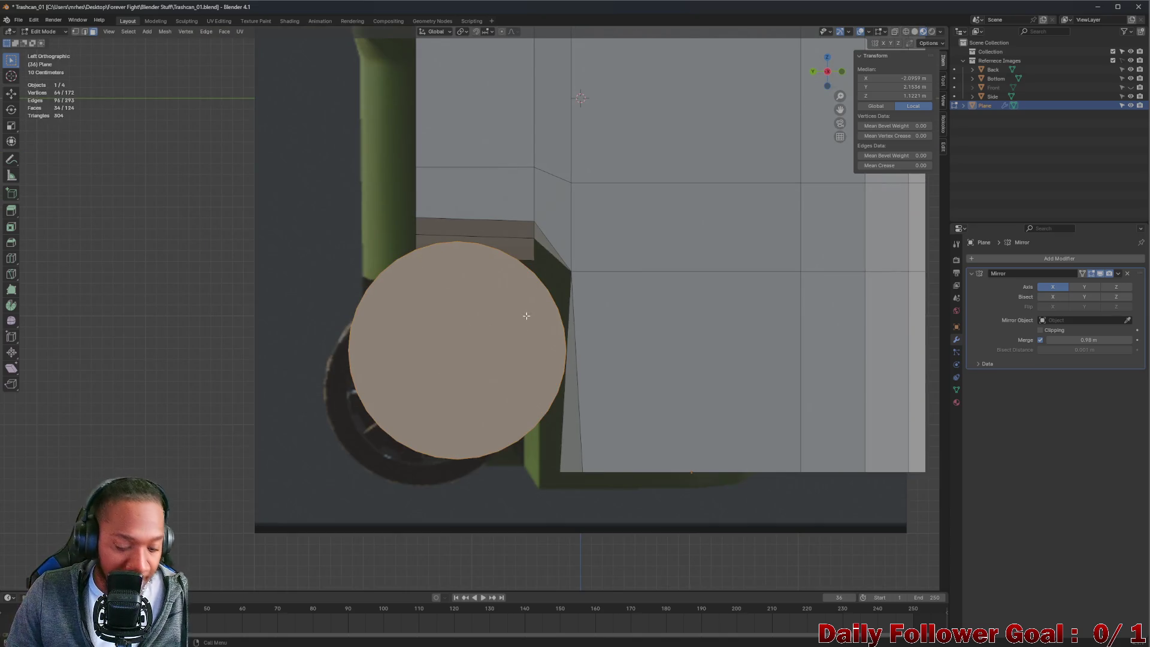
{"action": "key", "text": "g"}
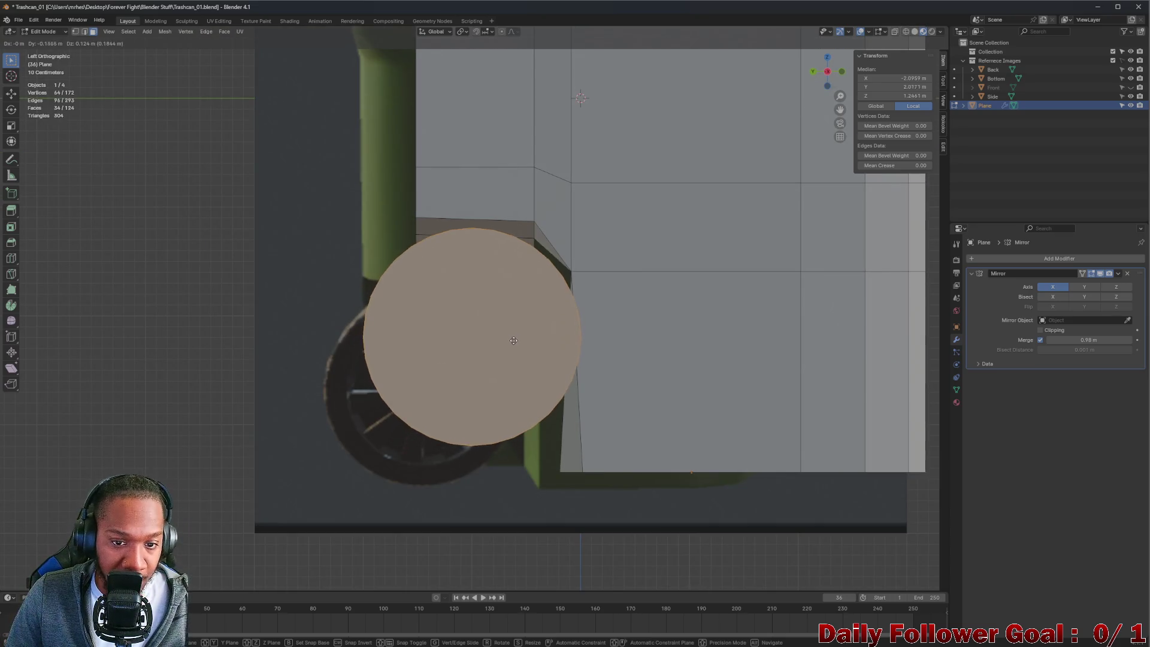
{"action": "left_click", "coordinate": [526, 366]}
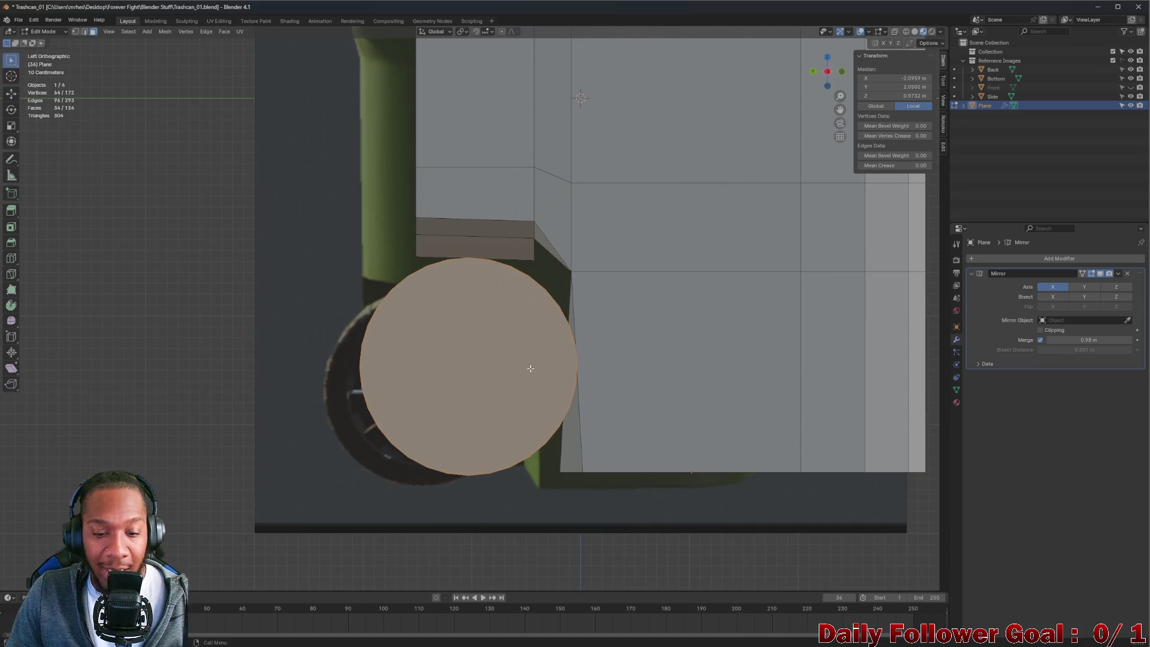
{"action": "scroll", "coordinate": [527, 383], "scroll_direction": "down", "scroll_amount": 4}
{"action": "mouse_move", "coordinate": [534, 401]}
{"action": "middle_mouse_down"}
{"action": "mouse_move", "coordinate": [520, 408]}
{"action": "mouse_move", "coordinate": [524, 431]}
{"action": "mouse_move", "coordinate": [551, 409]}
{"action": "mouse_move", "coordinate": [512, 418]}
{"action": "middle_mouse_up"}
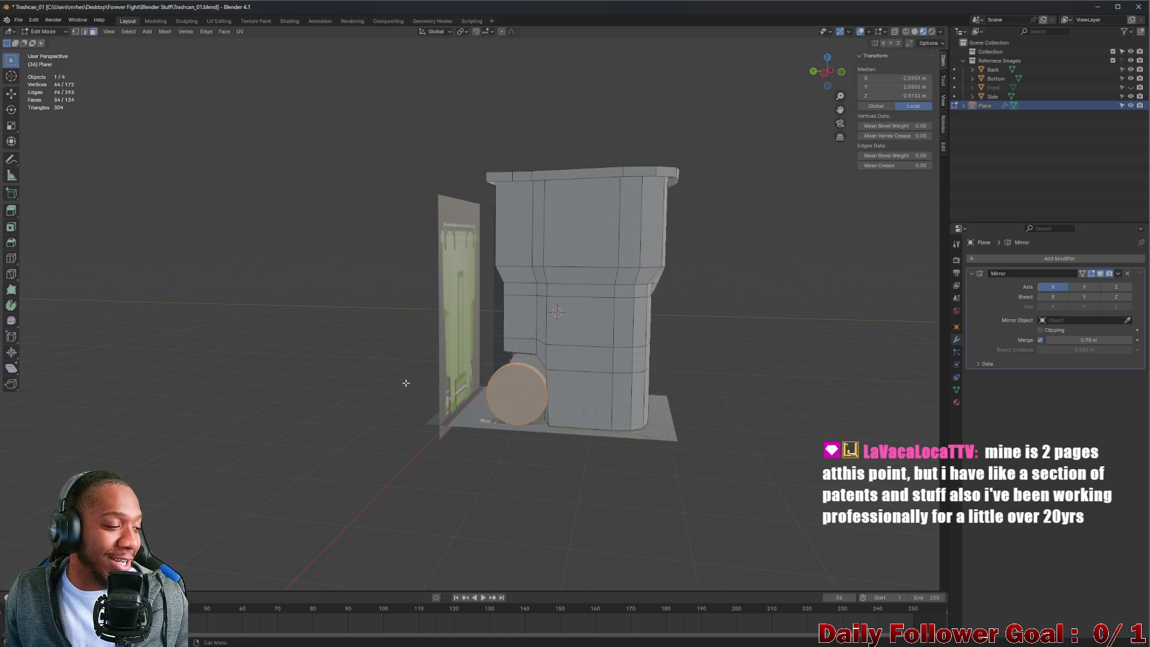
{"action": "mouse_move", "coordinate": [526, 396]}
{"action": "middle_mouse_down"}
{"action": "mouse_move", "coordinate": [507, 393]}
{"action": "mouse_move", "coordinate": [538, 403]}
{"action": "mouse_move", "coordinate": [502, 394]}
{"action": "mouse_move", "coordinate": [527, 380]}
{"action": "middle_mouse_up"}
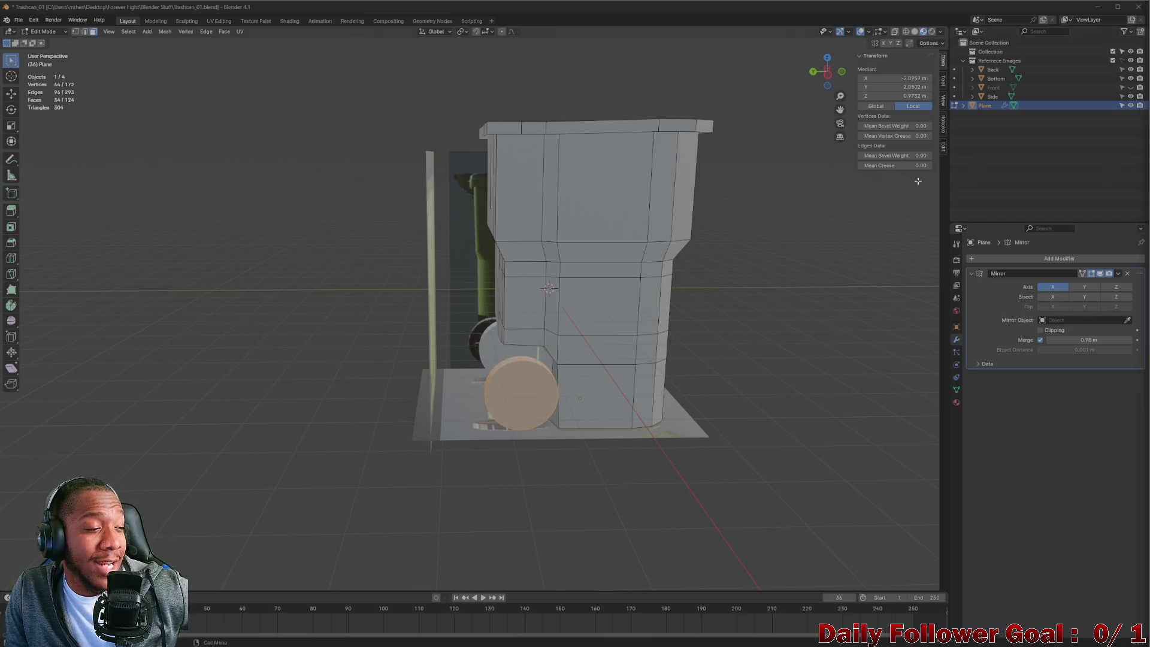
{"action": "scroll", "coordinate": [503, 364], "scroll_direction": "up", "scroll_amount": 3}
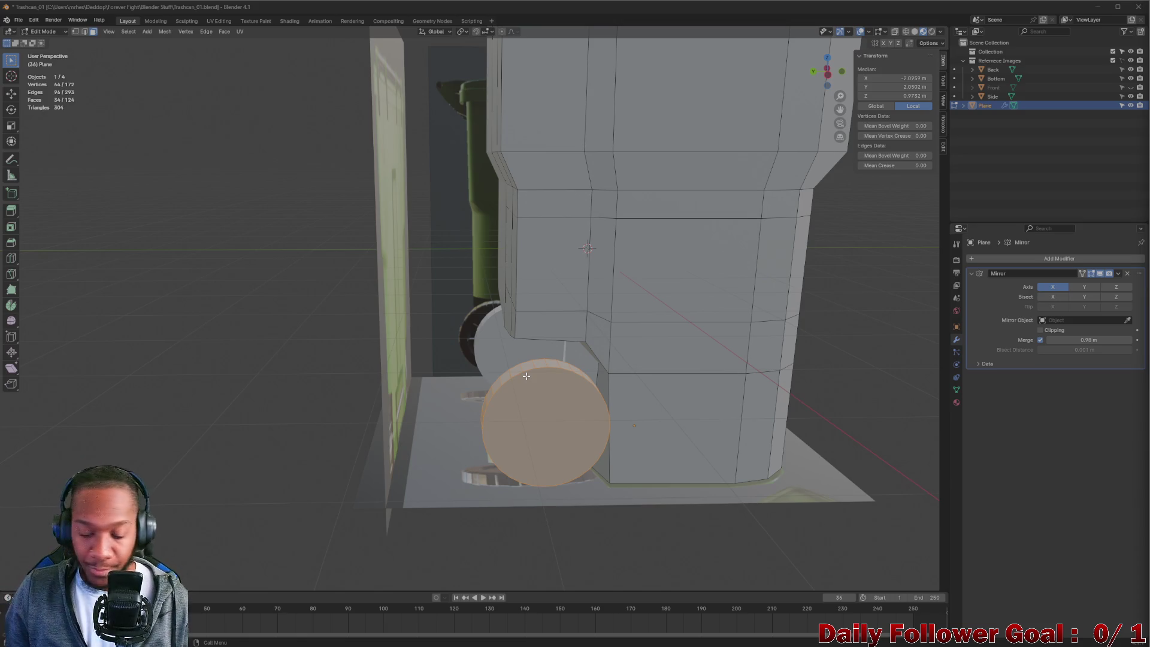
{"action": "scroll", "coordinate": [539, 419], "scroll_direction": "up", "scroll_amount": 2}
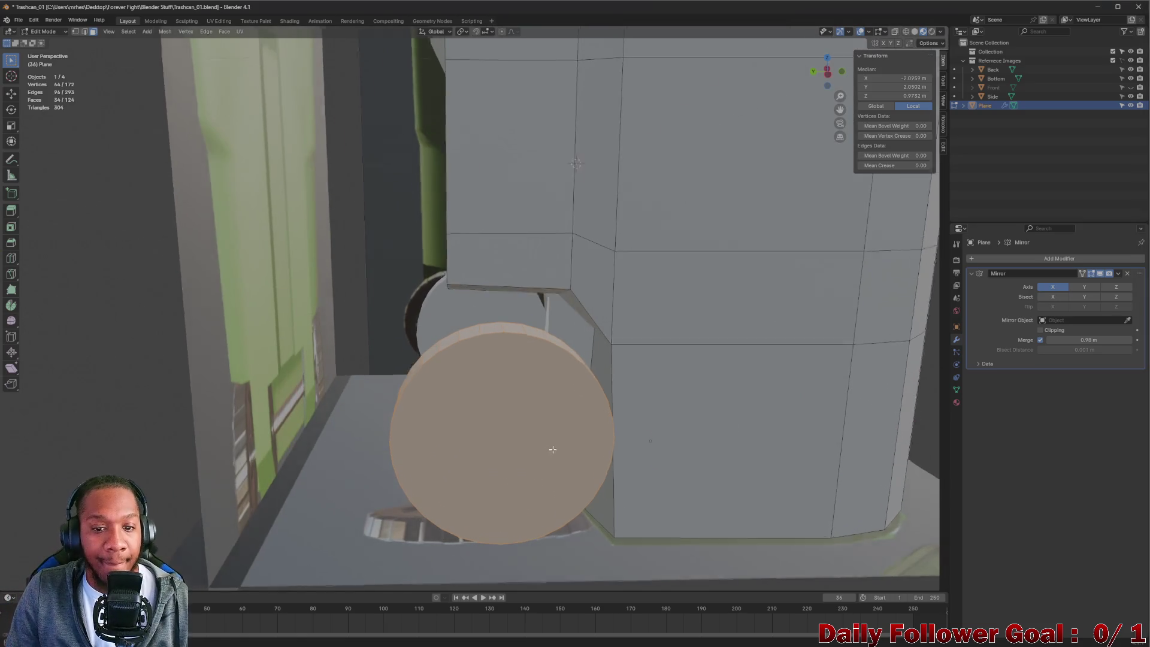
{"action": "scroll", "coordinate": [548, 418], "scroll_direction": "up", "scroll_amount": 2}
{"action": "mouse_move", "coordinate": [548, 419]}
{"action": "middle_mouse_down"}
{"action": "mouse_move", "coordinate": [518, 464]}
{"action": "mouse_move", "coordinate": [139, 458]}
{"action": "mouse_move", "coordinate": [150, 459]}
{"action": "middle_mouse_up"}
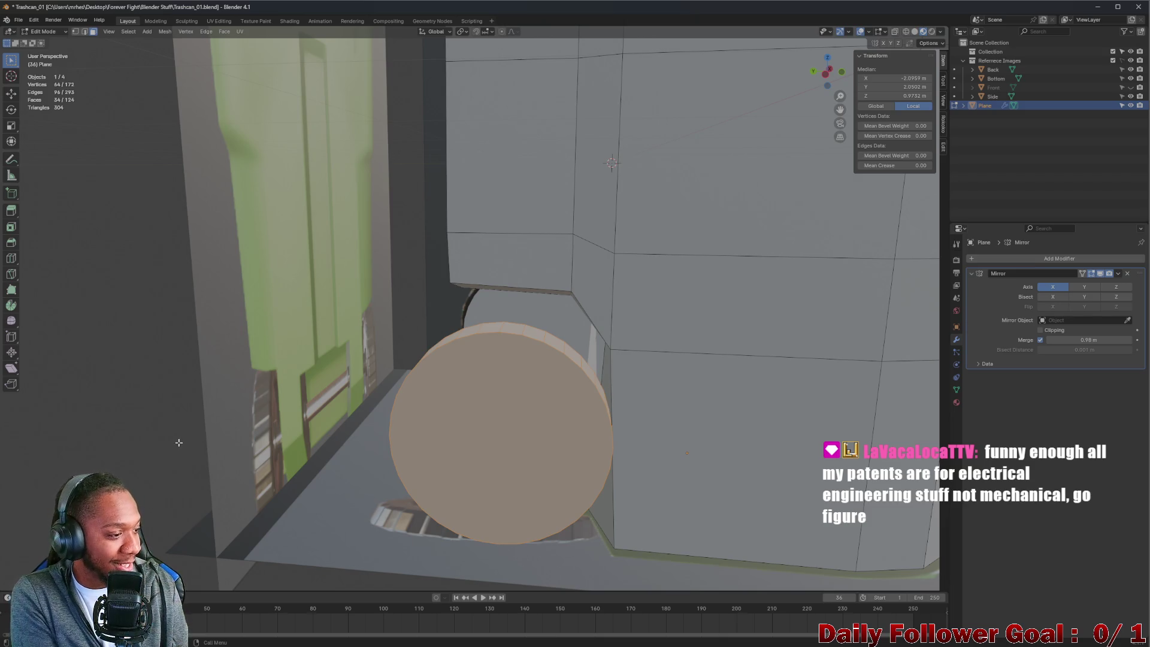
{"action": "mouse_move", "coordinate": [672, 341]}
{"action": "middle_mouse_down"}
{"action": "mouse_move", "coordinate": [681, 318]}
{"action": "mouse_move", "coordinate": [663, 362]}
{"action": "mouse_move", "coordinate": [763, 341]}
{"action": "mouse_move", "coordinate": [619, 346]}
{"action": "mouse_move", "coordinate": [666, 367]}
{"action": "mouse_move", "coordinate": [688, 351]}
{"action": "mouse_move", "coordinate": [773, 361]}
{"action": "mouse_move", "coordinate": [689, 351]}
{"action": "mouse_move", "coordinate": [629, 359]}
{"action": "mouse_move", "coordinate": [703, 380]}
{"action": "mouse_move", "coordinate": [605, 369]}
{"action": "middle_mouse_up"}
{"action": "scroll", "coordinate": [675, 379], "scroll_direction": "down", "scroll_amount": 5}
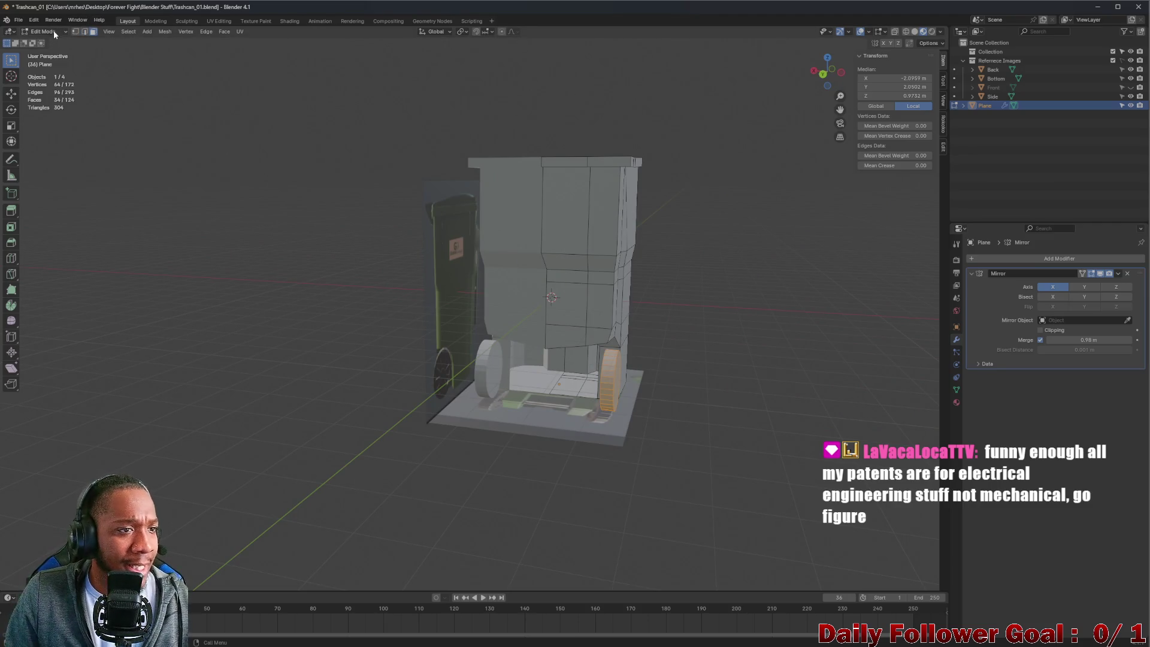
- Duplicate the wheel disc, leaving the copy in place
{"action": "scroll", "coordinate": [549, 331], "scroll_direction": "up", "scroll_amount": 4}
{"action": "scroll", "coordinate": [672, 448], "scroll_direction": "down", "scroll_amount": 5}
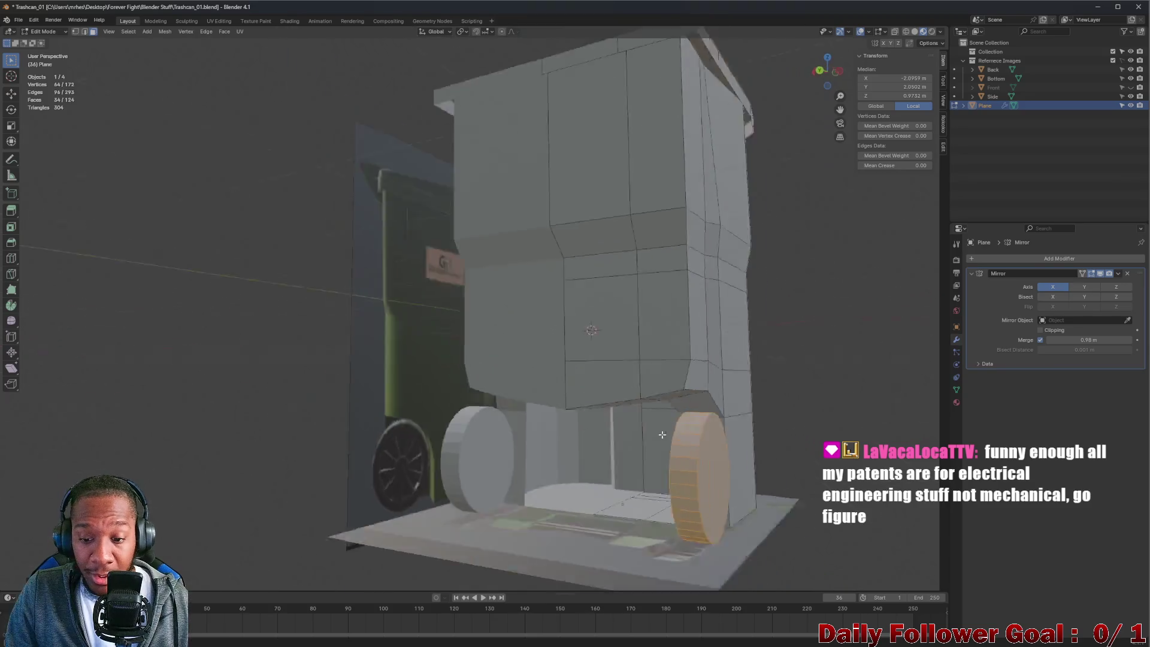
{"action": "middle_click_drag", "start_coordinate": [671, 448], "coordinate": [569, 390]}
{"action": "scroll", "coordinate": [473, 351], "scroll_direction": "up", "scroll_amount": 4}
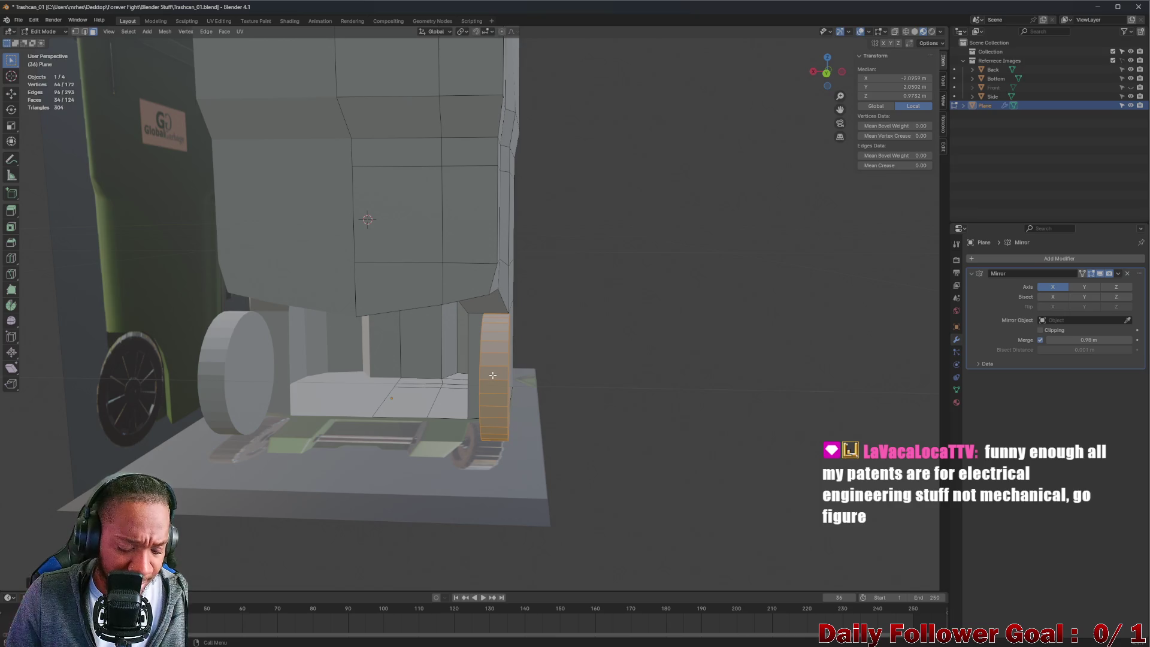
{"action": "key", "text": "shift+d"}
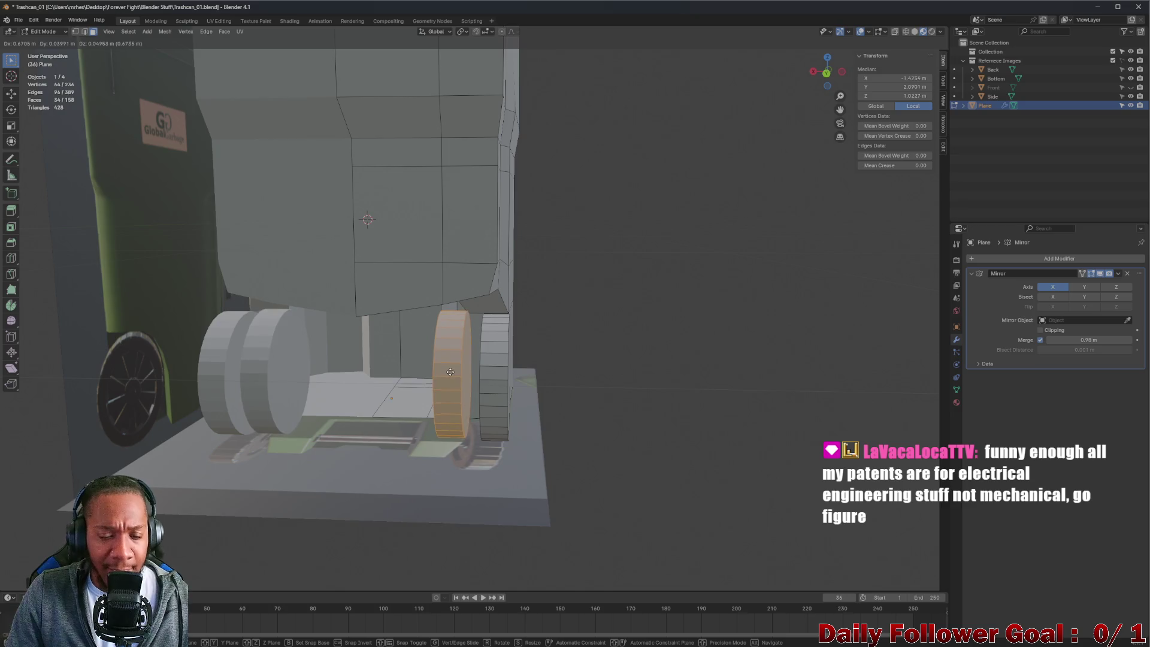
{"action": "right_click", "coordinate": [455, 371]}
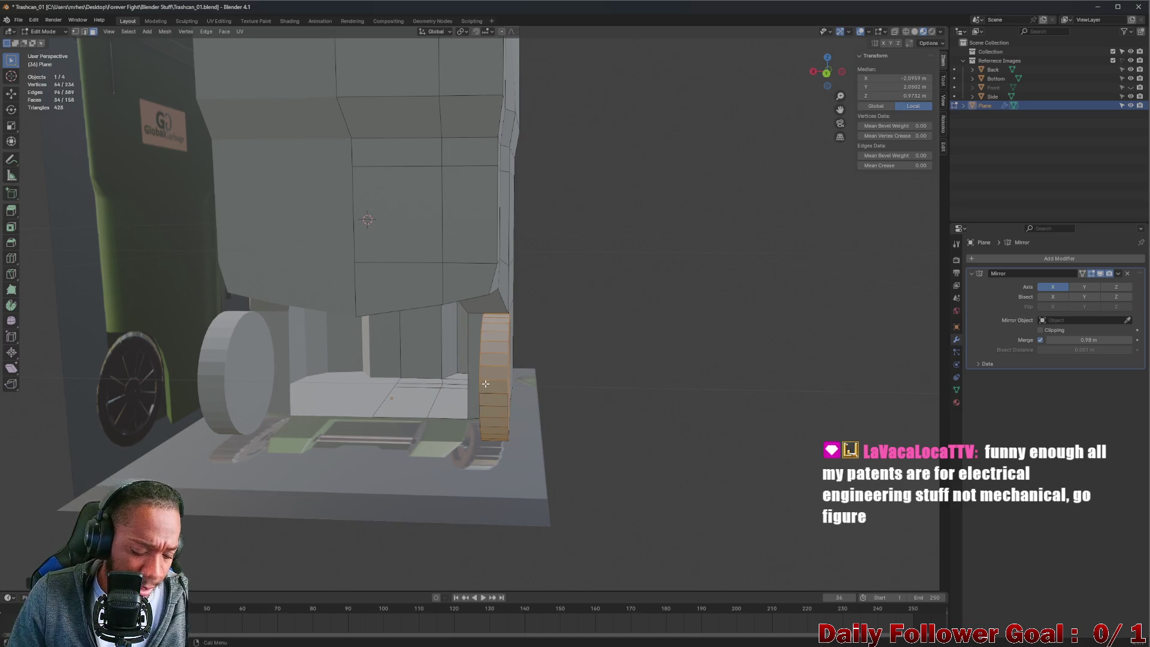
- Slide the copy just inside the wheel and start shrinking it into a hub
{"action": "key", "text": "g"}
{"action": "left_click", "coordinate": [434, 383]}
{"action": "scroll", "coordinate": [437, 387], "scroll_direction": "up", "scroll_amount": 5}
{"action": "middle_click_drag", "start_coordinate": [437, 386], "coordinate": [441, 393]}
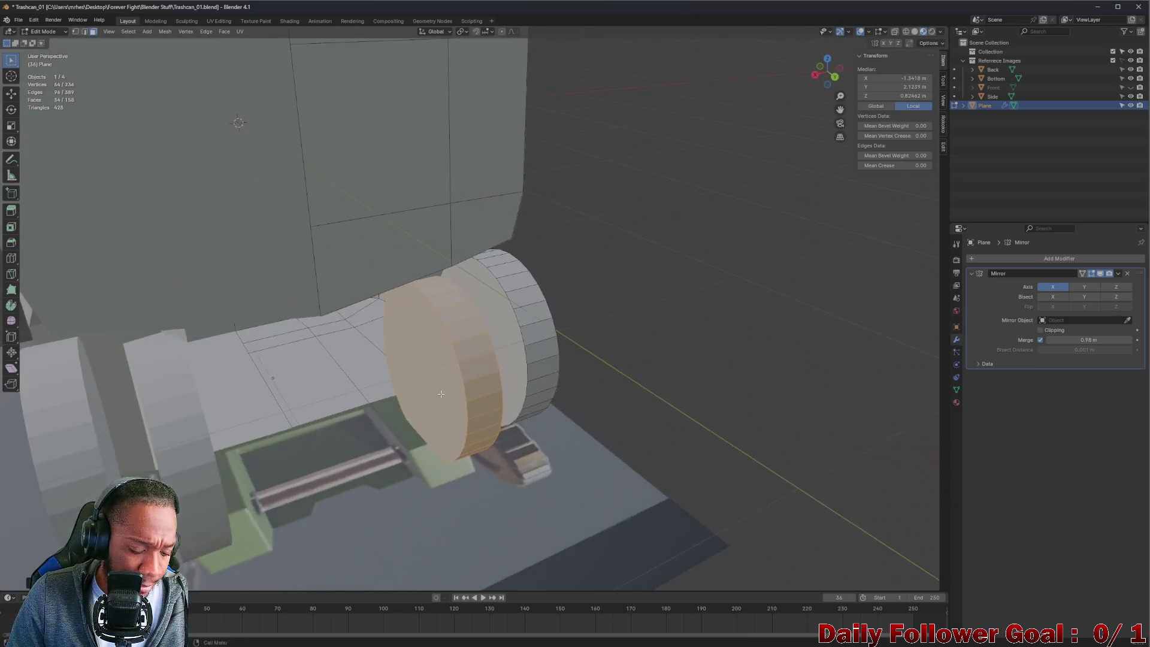
{"action": "key", "text": "s"}
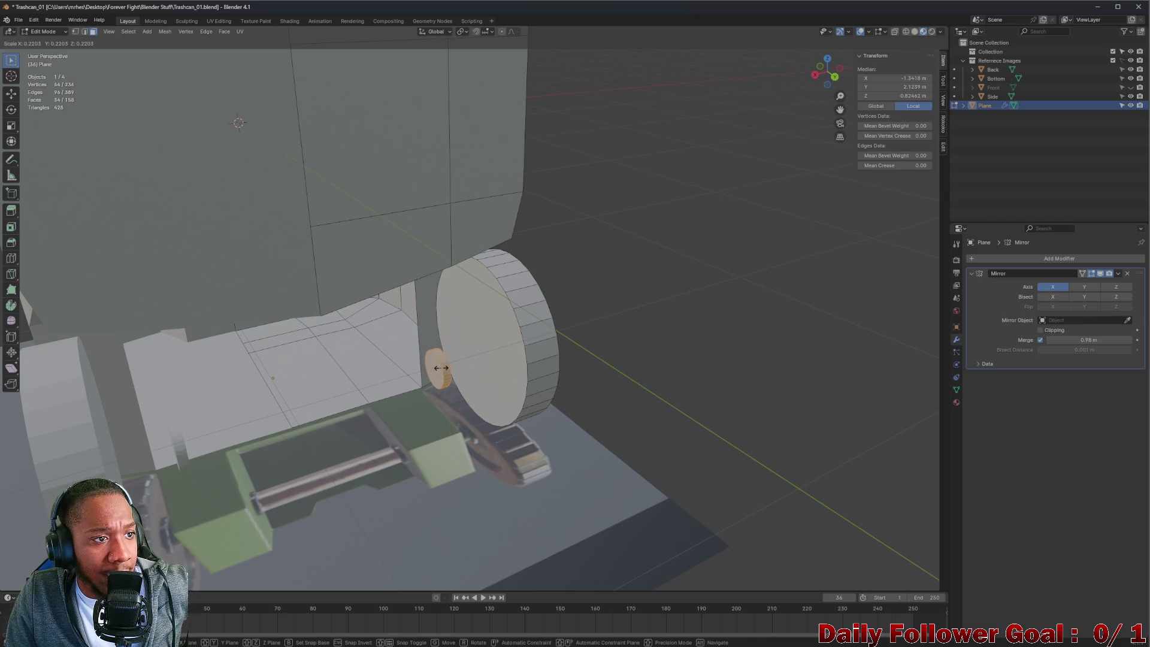
- Confirm the hub's size and move the small cylinder onto the wheel
{"action": "left_click", "coordinate": [441, 368]}
{"action": "middle_click_drag", "start_coordinate": [441, 367], "coordinate": [410, 363]}
{"action": "key", "text": "g"}
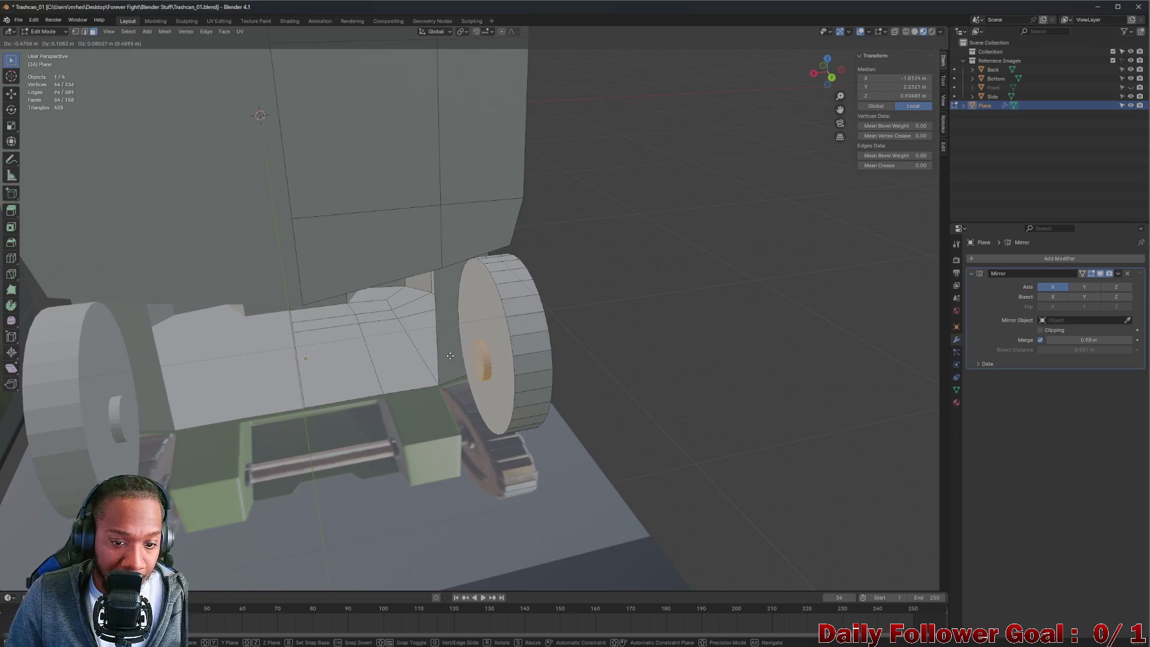
{"action": "left_click", "coordinate": [456, 344]}
{"action": "mouse_move", "coordinate": [456, 344]}
{"action": "middle_mouse_down"}
{"action": "mouse_move", "coordinate": [469, 367]}
{"action": "mouse_move", "coordinate": [478, 350]}
{"action": "mouse_move", "coordinate": [396, 366]}
{"action": "middle_mouse_up"}
{"action": "key", "text": "g"}
{"action": "left_click", "coordinate": [461, 347]}
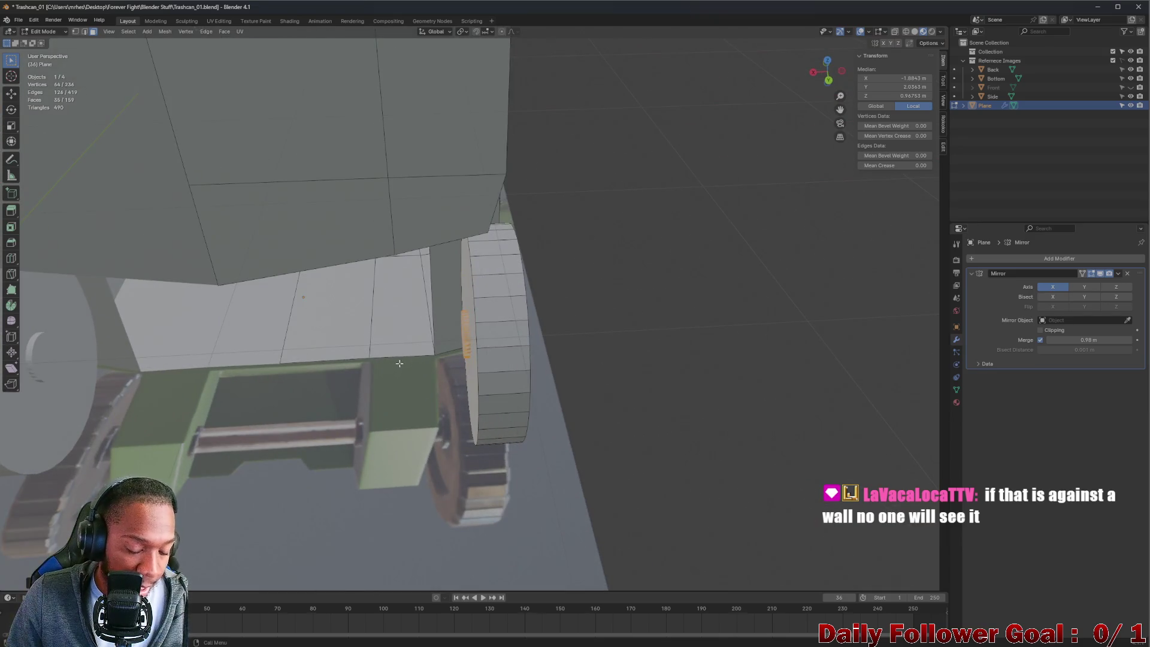
- Stretch the cylinder along X into an axle, then shift and shorten it along X
{"action": "key", "text": "s"}
{"action": "key", "text": "x"}
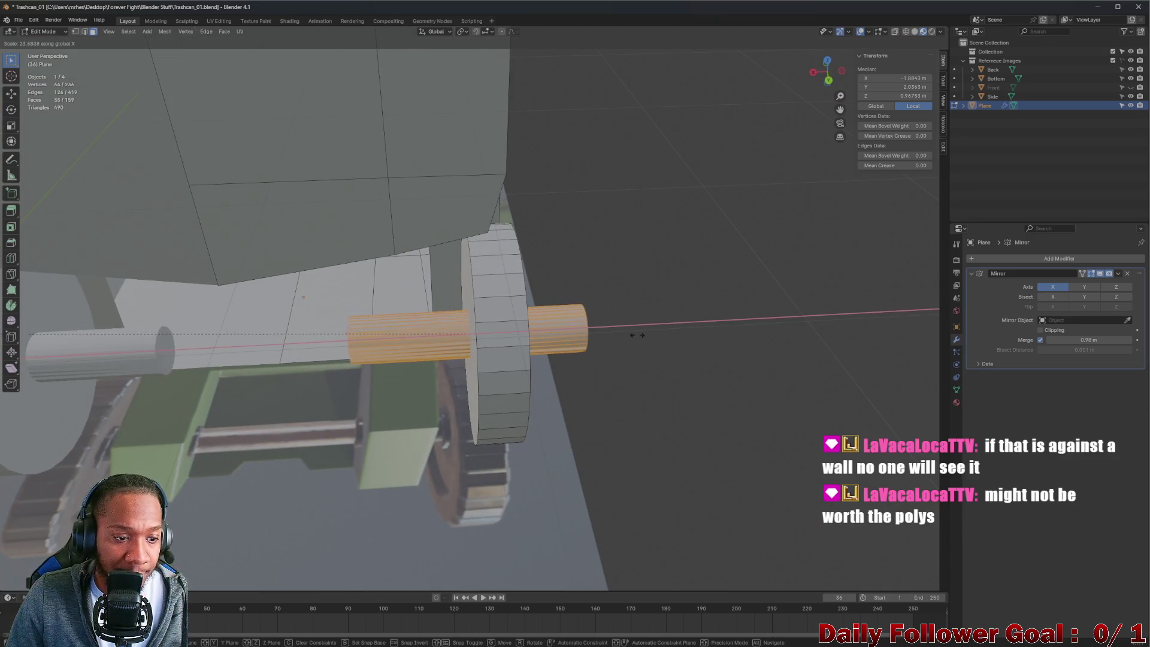
{"action": "left_click", "coordinate": [300, 325]}
{"action": "key", "text": "g"}
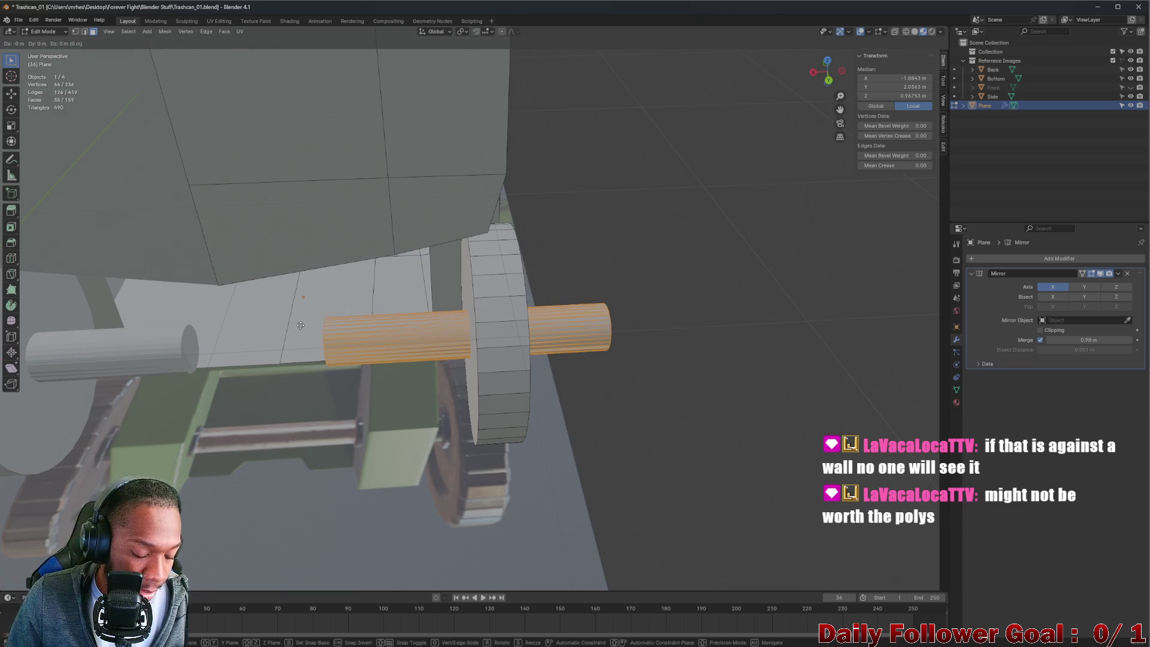
{"action": "key", "text": "x"}
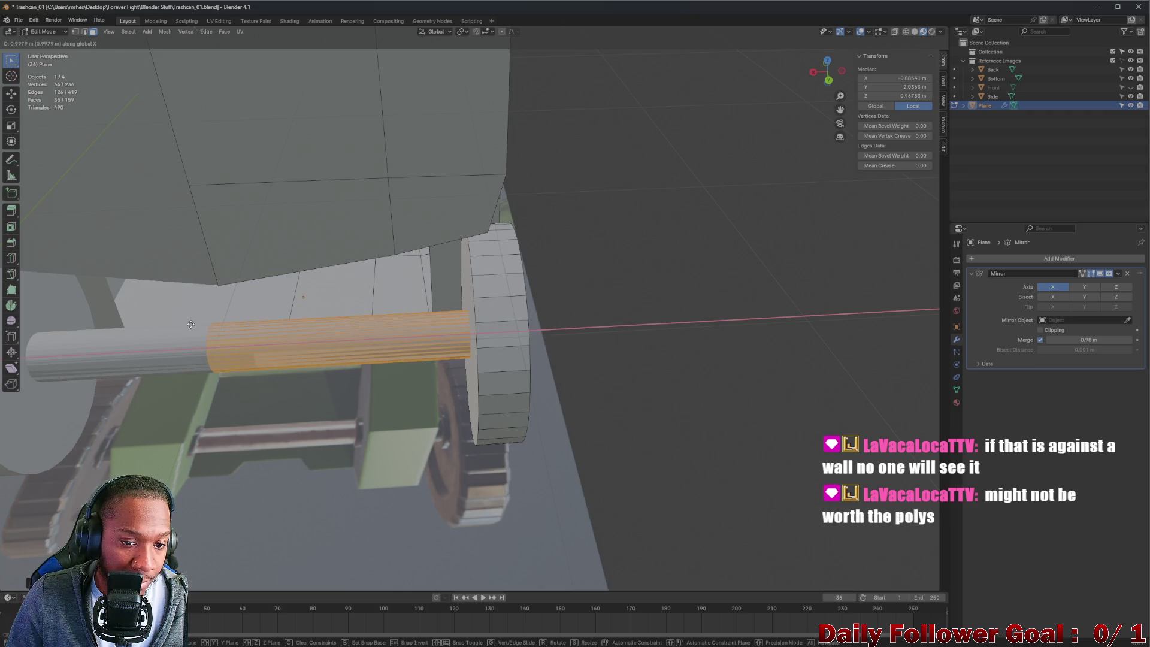
{"action": "left_click", "coordinate": [192, 324]}
{"action": "mouse_move", "coordinate": [191, 324]}
{"action": "middle_mouse_down"}
{"action": "mouse_move", "coordinate": [240, 326]}
{"action": "mouse_move", "coordinate": [224, 335]}
{"action": "middle_mouse_up"}
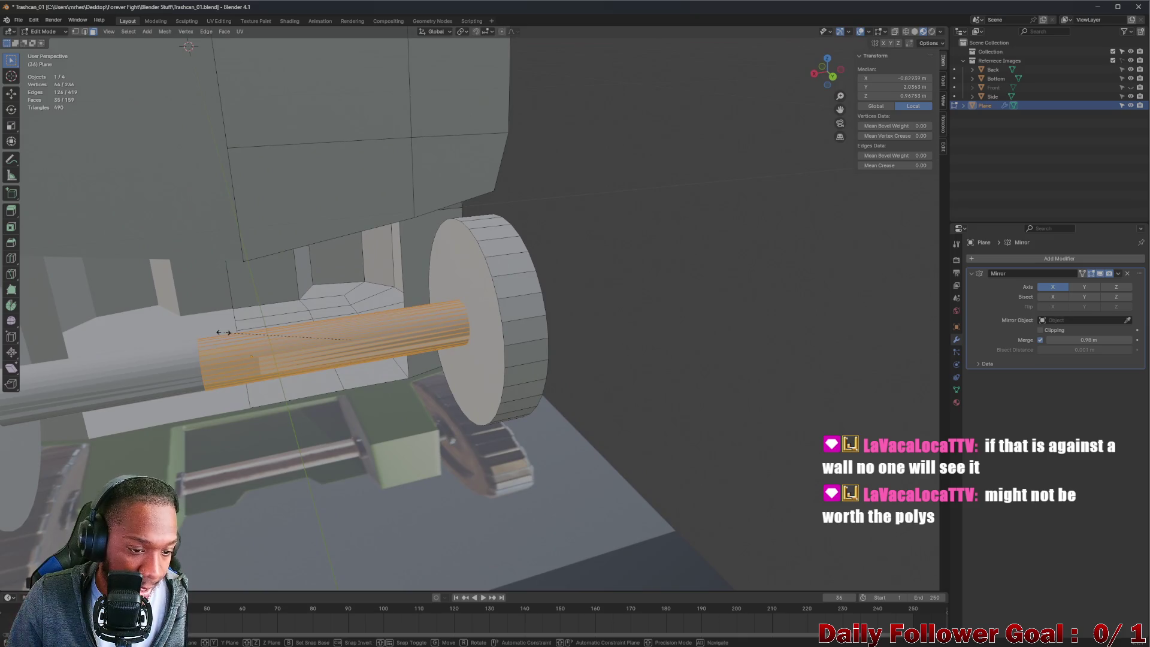
{"action": "key", "text": "s"}
{"action": "key", "text": "x"}
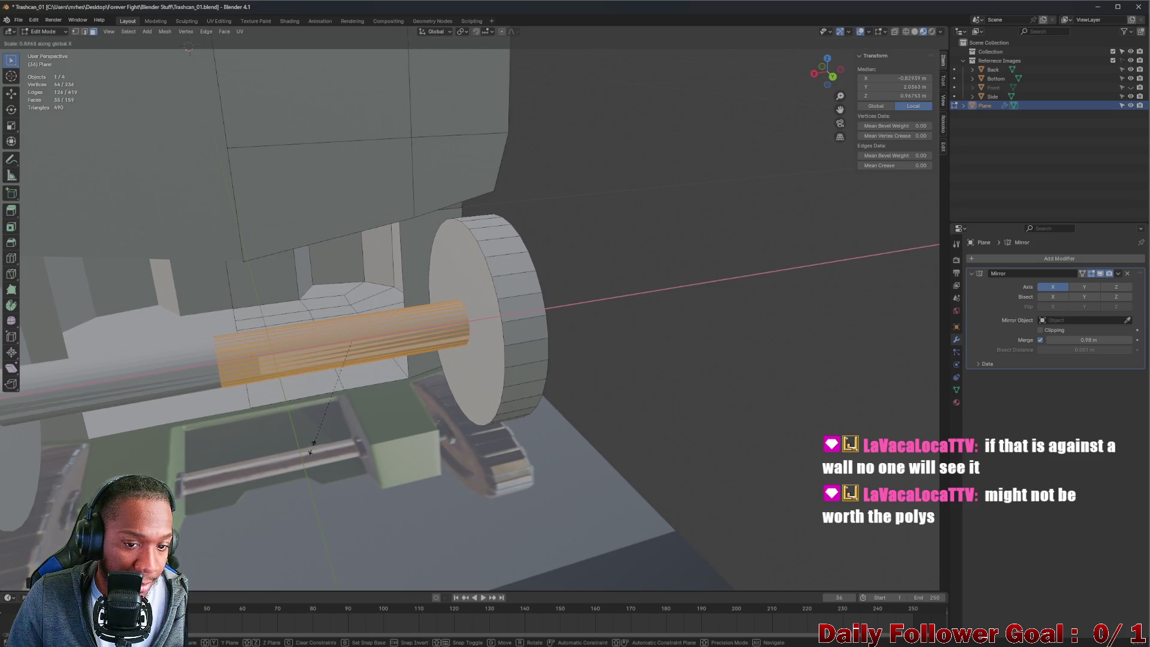
{"action": "left_click", "coordinate": [279, 404]}
- Lengthen the axle along X and deselect it
{"action": "mouse_move", "coordinate": [279, 405]}
{"action": "middle_mouse_down"}
{"action": "mouse_move", "coordinate": [281, 348]}
{"action": "mouse_move", "coordinate": [251, 365]}
{"action": "mouse_move", "coordinate": [279, 367]}
{"action": "middle_mouse_up"}
{"action": "scroll", "coordinate": [251, 365], "scroll_direction": "up", "scroll_amount": 5}
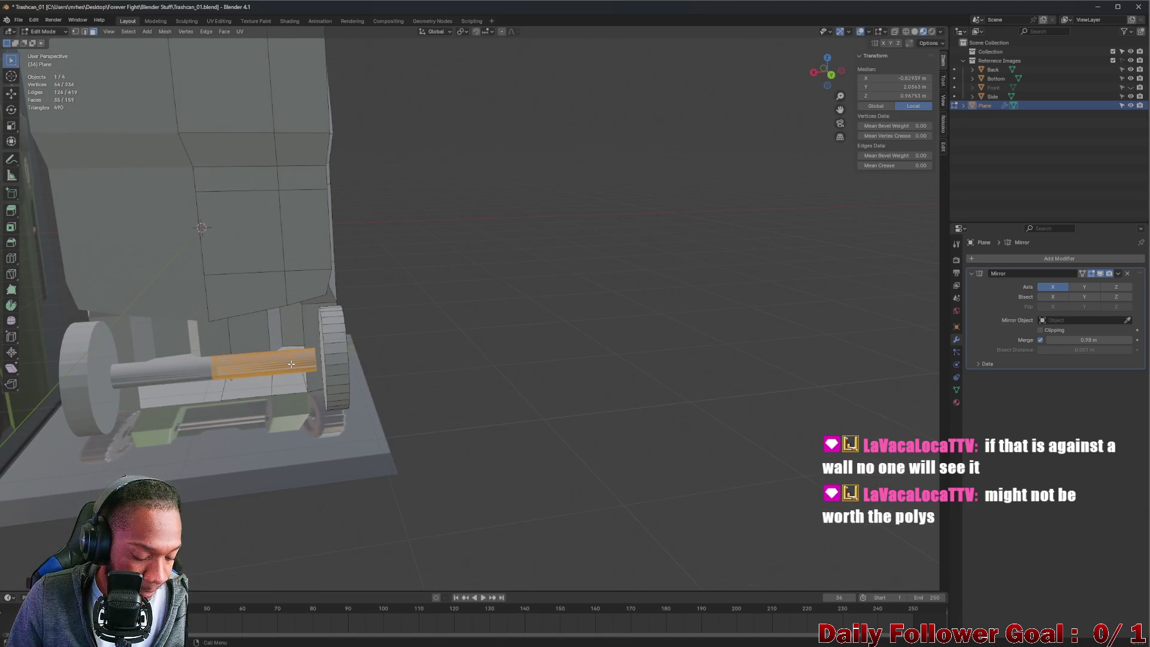
{"action": "key", "text": "s"}
{"action": "key", "text": "x"}
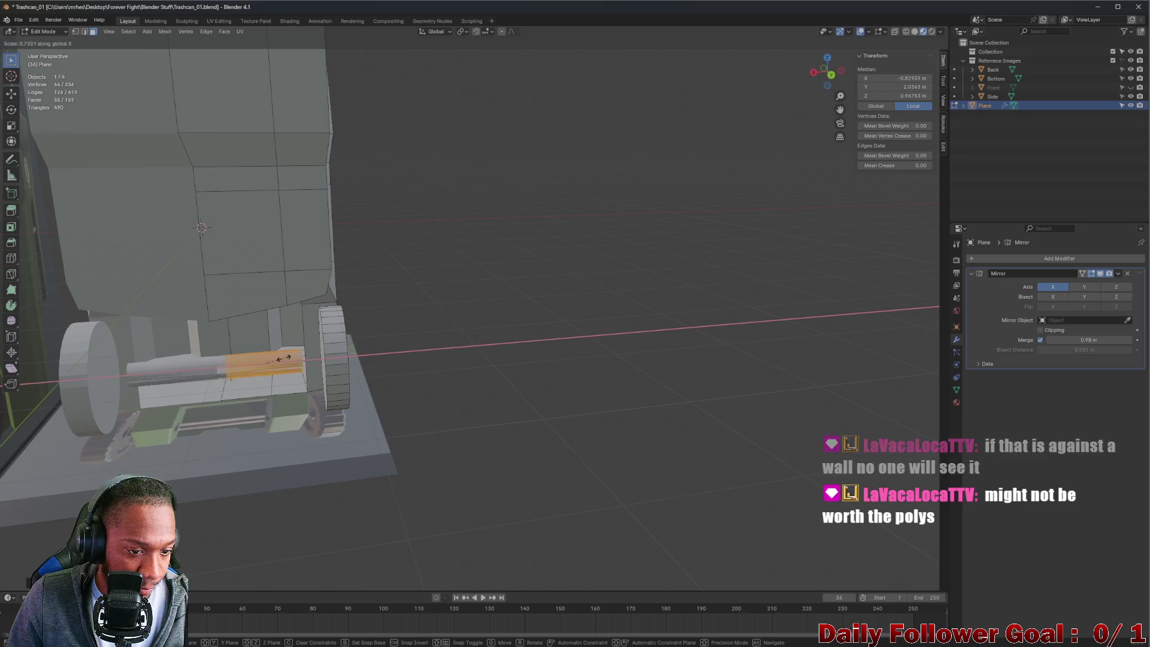
{"action": "left_click", "coordinate": [320, 348]}
{"action": "middle_click_drag", "start_coordinate": [320, 348], "coordinate": [403, 354]}
{"action": "left_click", "coordinate": [431, 356]}
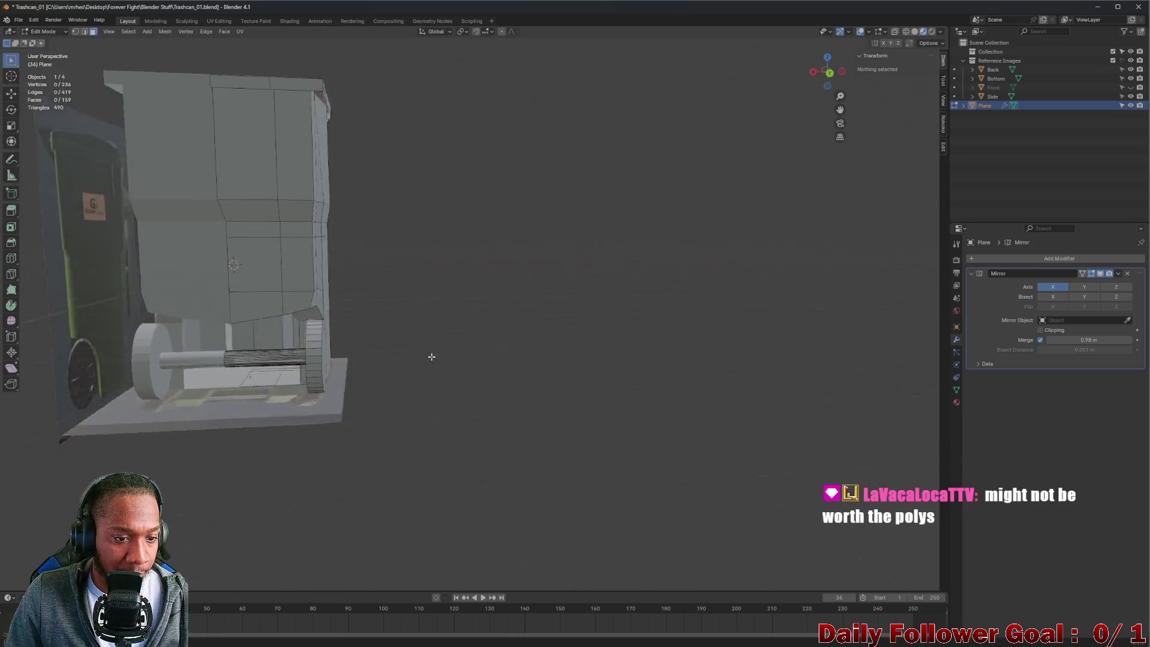
- In vertex mode with X-ray on, box-select the axle's end ring
{"action": "scroll", "coordinate": [251, 365], "scroll_direction": "up", "scroll_amount": 9}
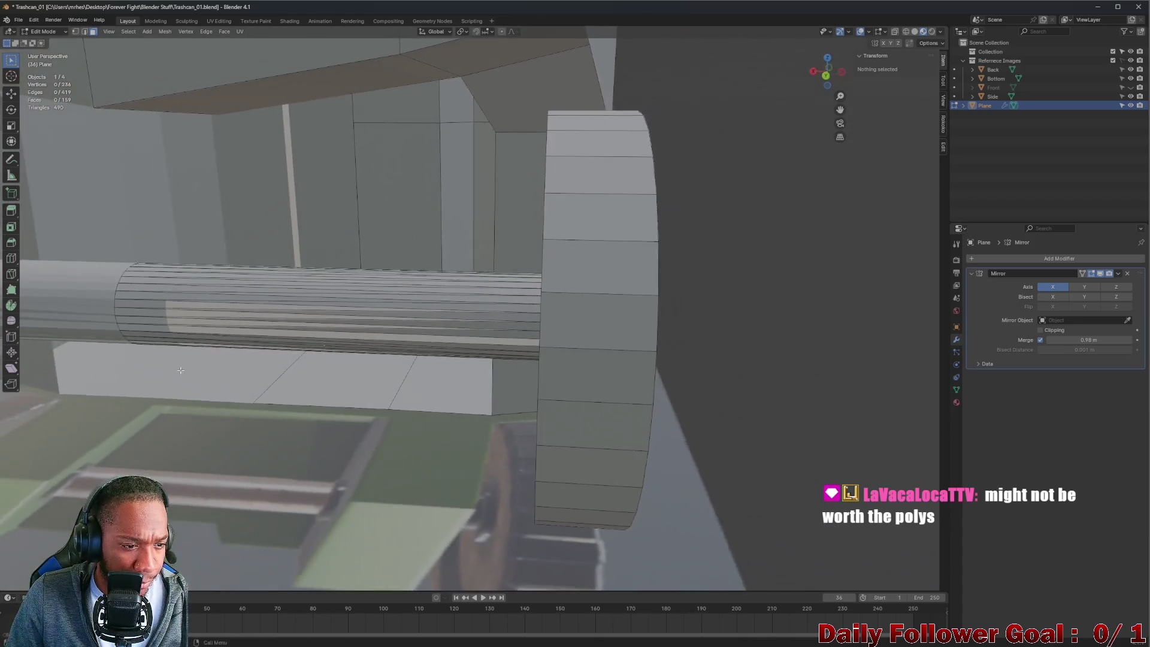
{"action": "middle_click_drag", "start_coordinate": [180, 370], "coordinate": [100, 333]}
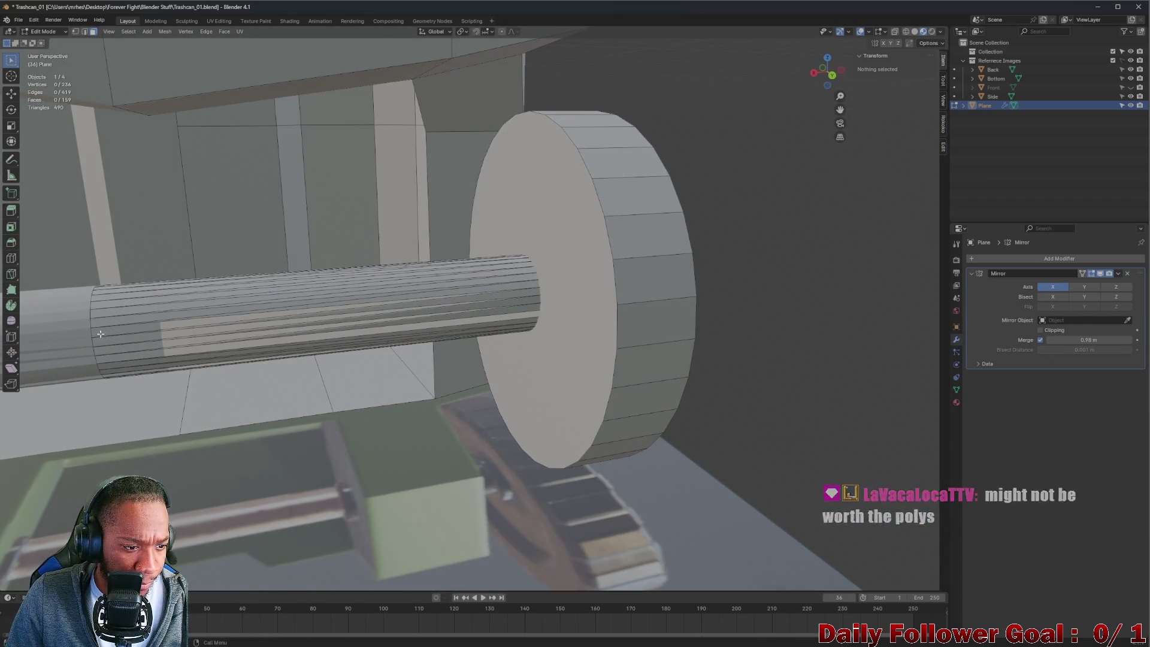
{"action": "left_click", "coordinate": [91, 326]}
{"action": "key", "text": "1"}
{"action": "left_click", "coordinate": [92, 330]}
{"action": "key", "text": "g"}
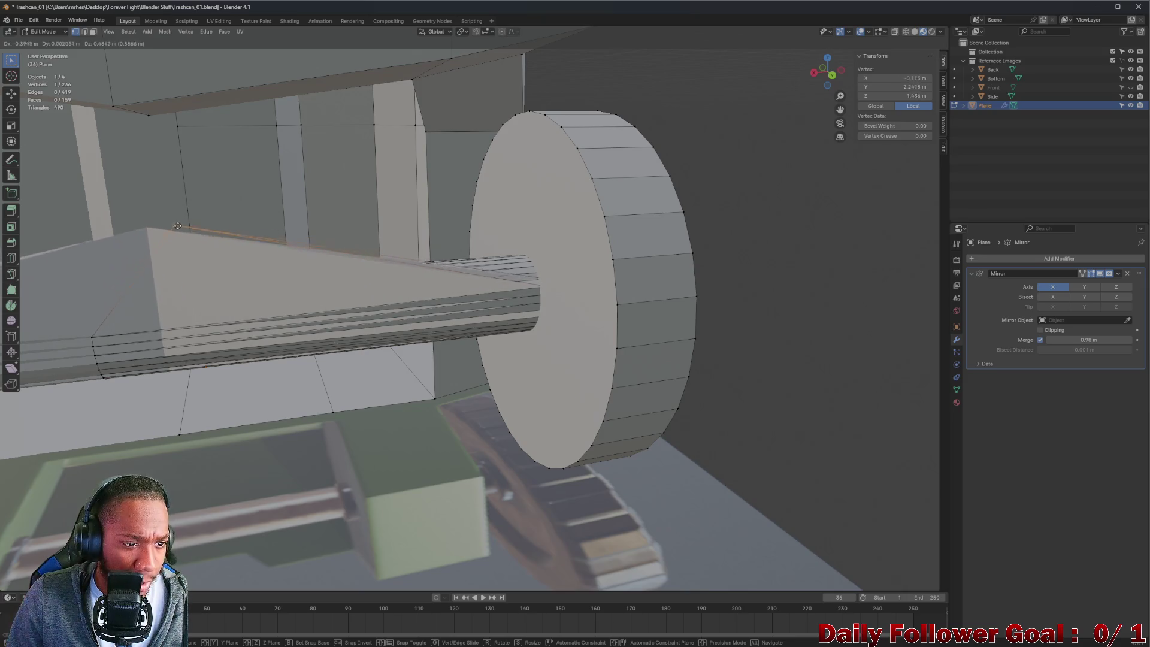
{"action": "key", "text": "Escape"}
{"action": "mouse_move", "coordinate": [192, 252]}
{"action": "middle_mouse_down"}
{"action": "mouse_move", "coordinate": [177, 301]}
{"action": "mouse_move", "coordinate": [242, 208]}
{"action": "mouse_move", "coordinate": [270, 252]}
{"action": "mouse_move", "coordinate": [236, 238]}
{"action": "middle_mouse_up"}
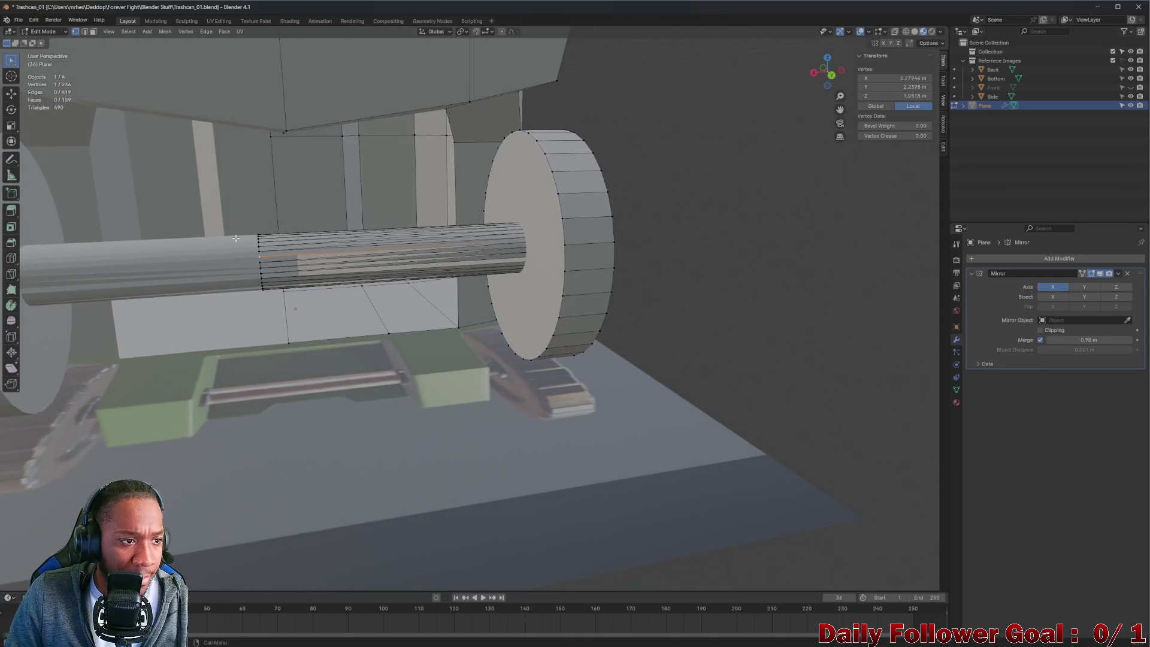
{"action": "left_click_drag", "start_coordinate": [242, 224], "coordinate": [268, 372]}
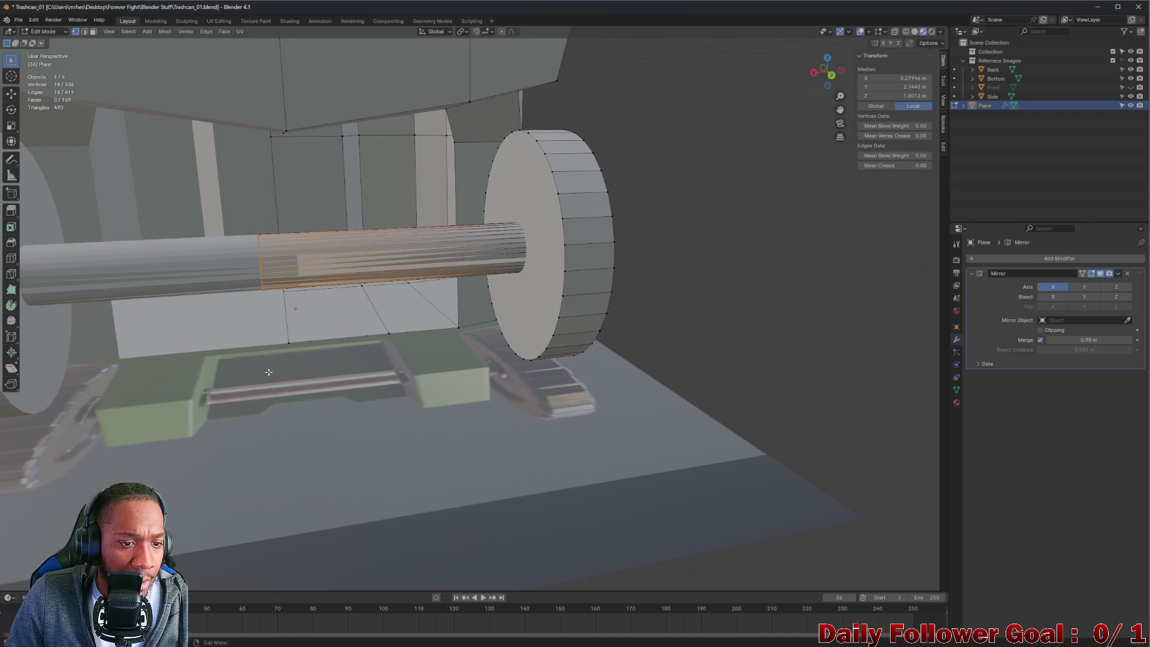
{"action": "left_click_drag", "start_coordinate": [829, 70], "coordinate": [818, 81]}
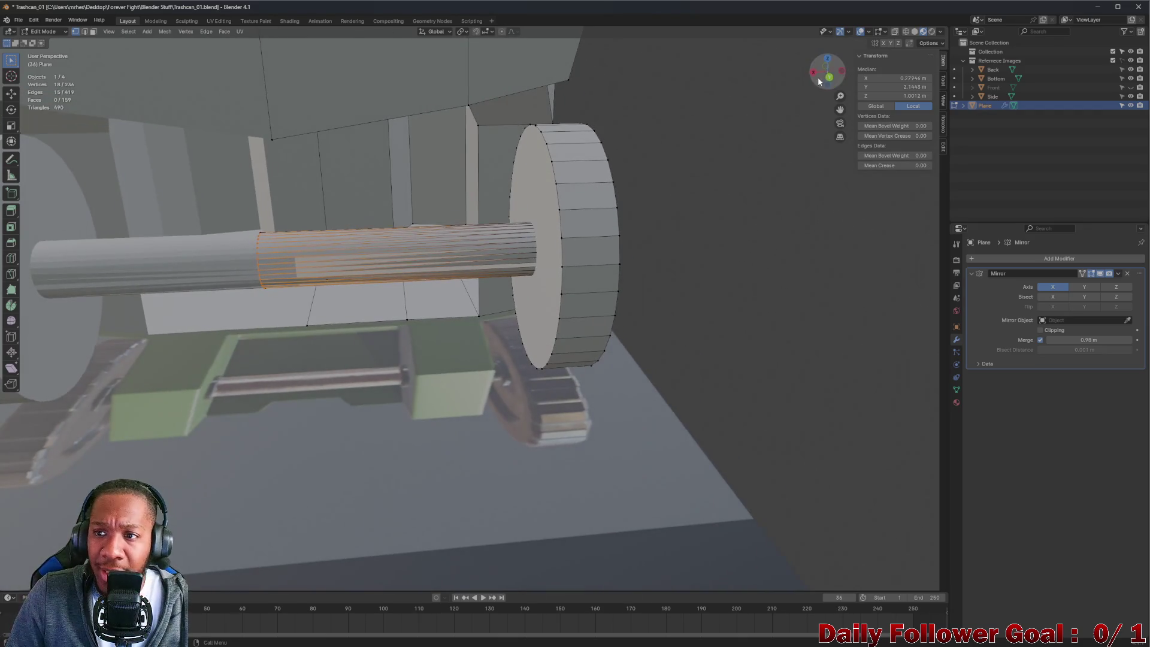
{"action": "left_click", "coordinate": [894, 33]}
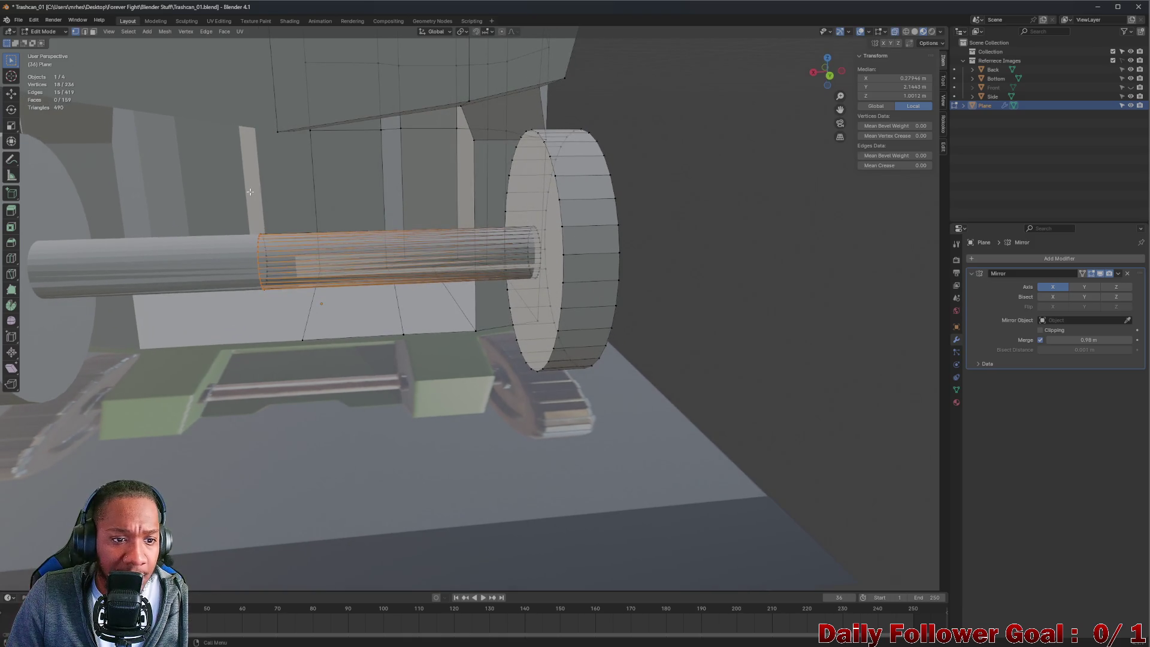
{"action": "left_click_drag", "start_coordinate": [274, 303], "coordinate": [270, 308]}
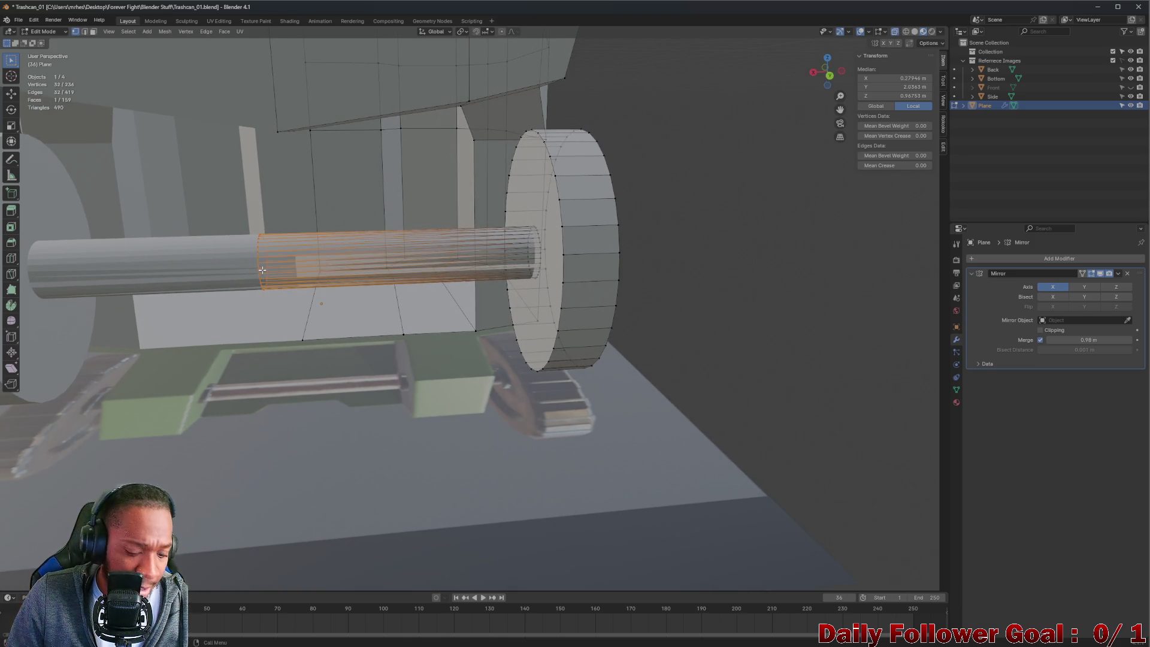
- Slide the axle's end ring along the X axis
{"action": "key", "text": "g"}
{"action": "key", "text": "x"}
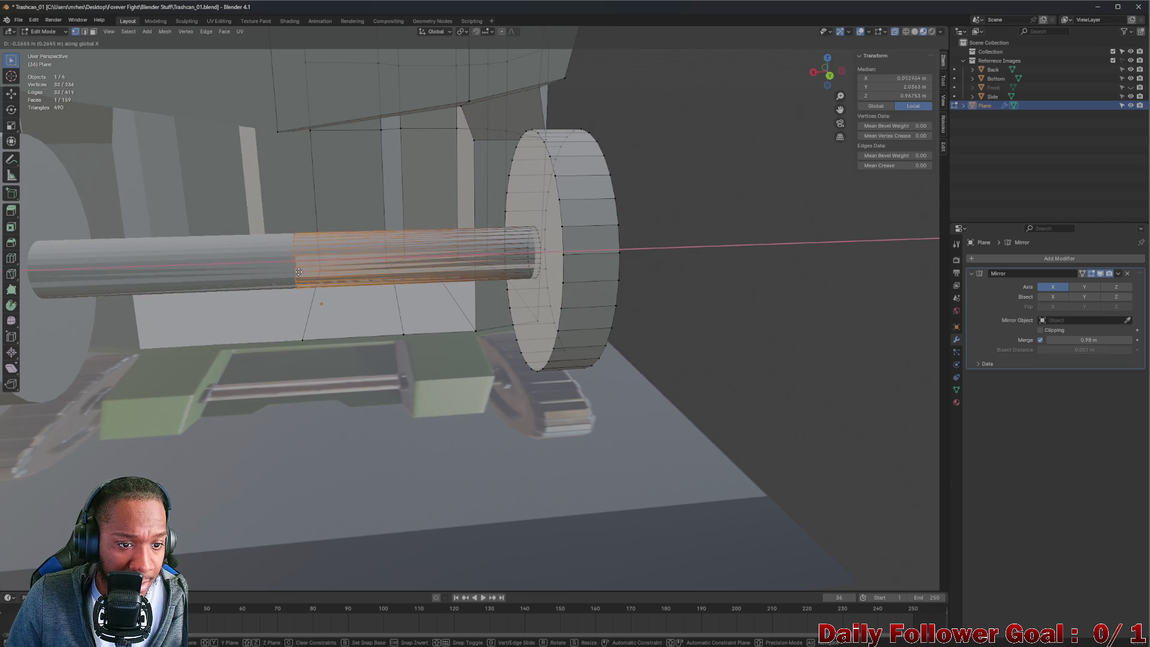
{"action": "left_click", "coordinate": [307, 270]}
{"action": "middle_click_drag", "start_coordinate": [307, 270], "coordinate": [328, 255]}
{"action": "middle_click_drag", "start_coordinate": [473, 151], "coordinate": [710, 24]}
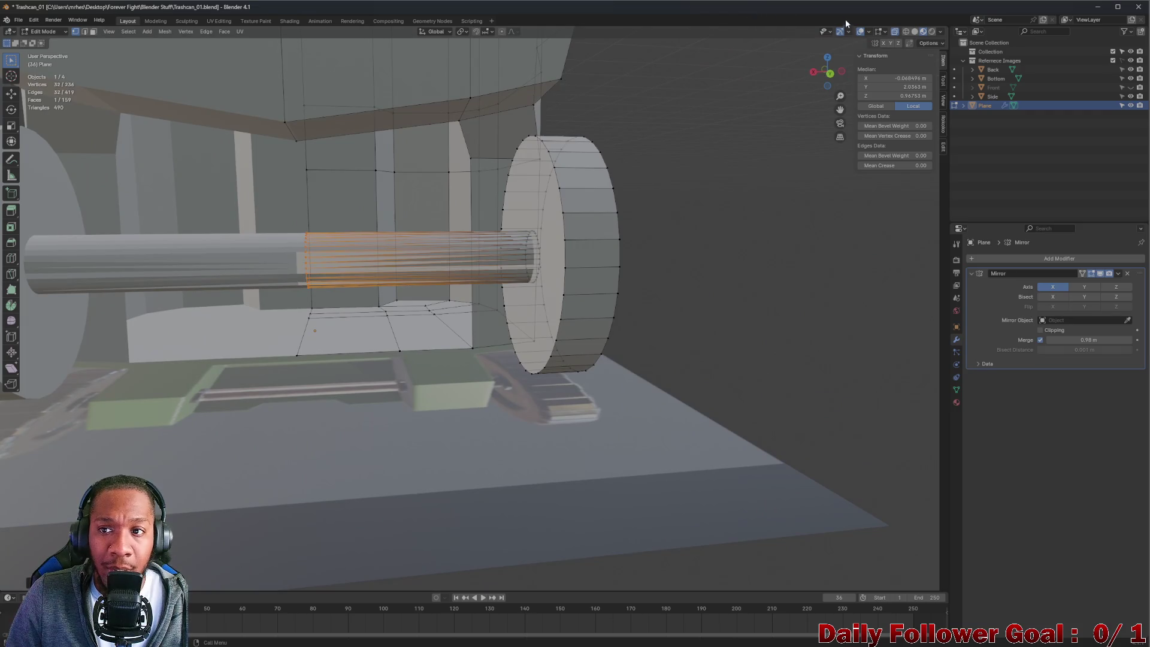
{"action": "left_click", "coordinate": [830, 74]}
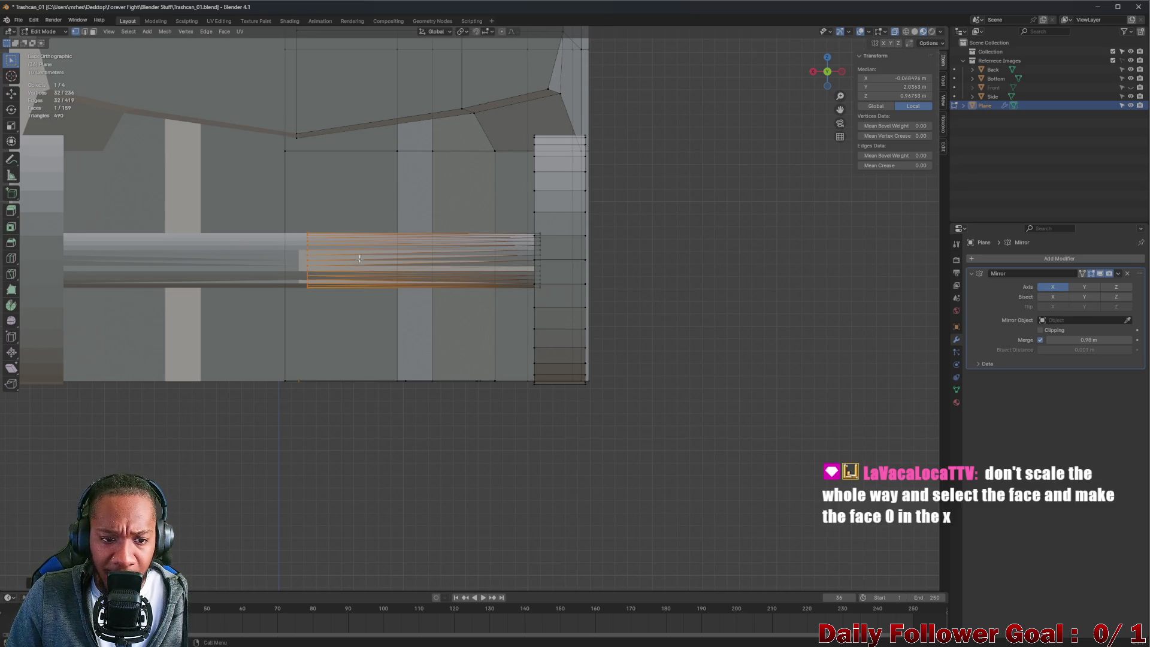
- Show the Object properties and undo the end ring's last shift
{"action": "left_click", "coordinate": [955, 327]}
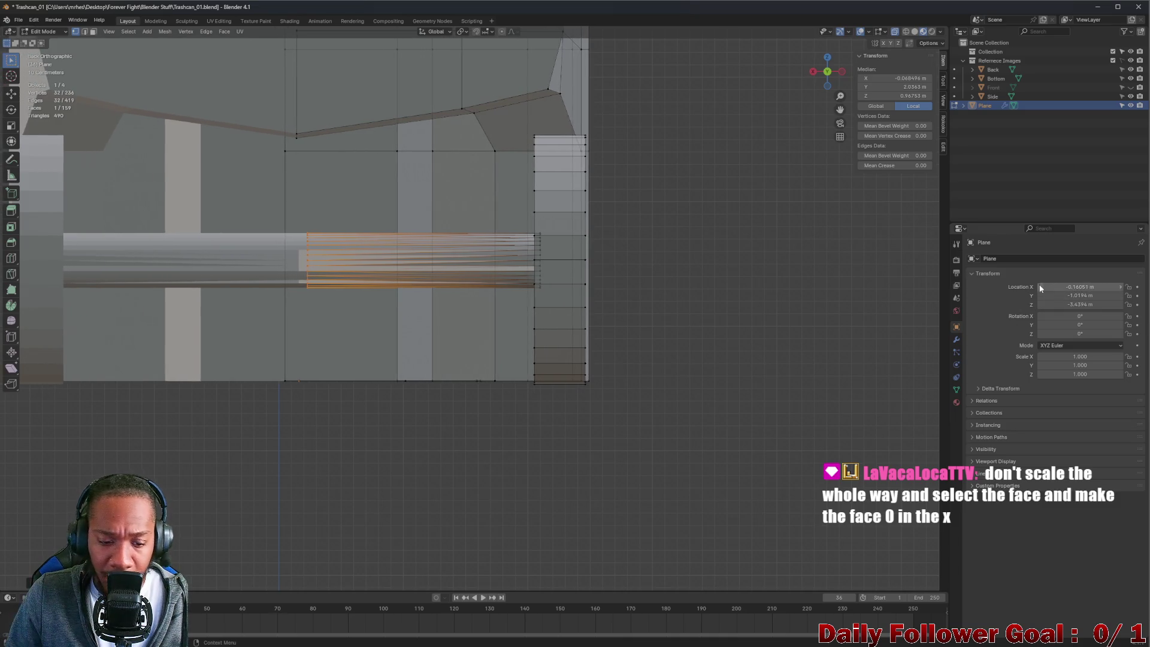
{"action": "key", "text": "g"}
{"action": "key", "text": "x"}
{"action": "left_click", "coordinate": [307, 305]}
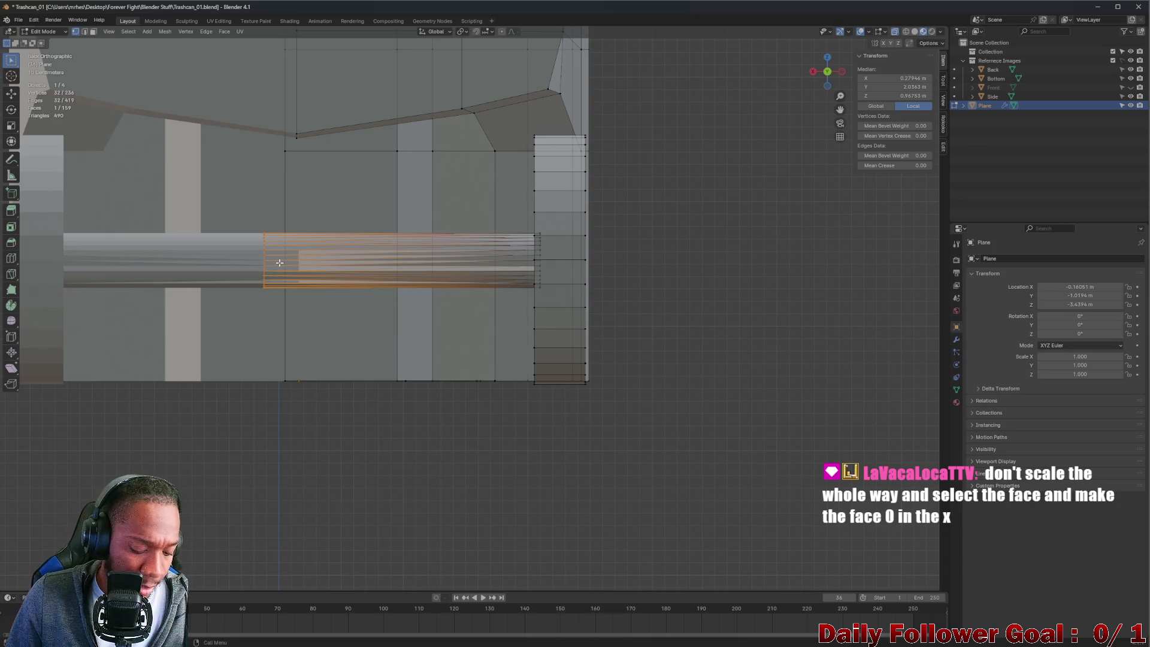
- Slide the axle end face along X so the rod spans between the wheels
{"action": "key", "text": "g"}
{"action": "key", "text": "x"}
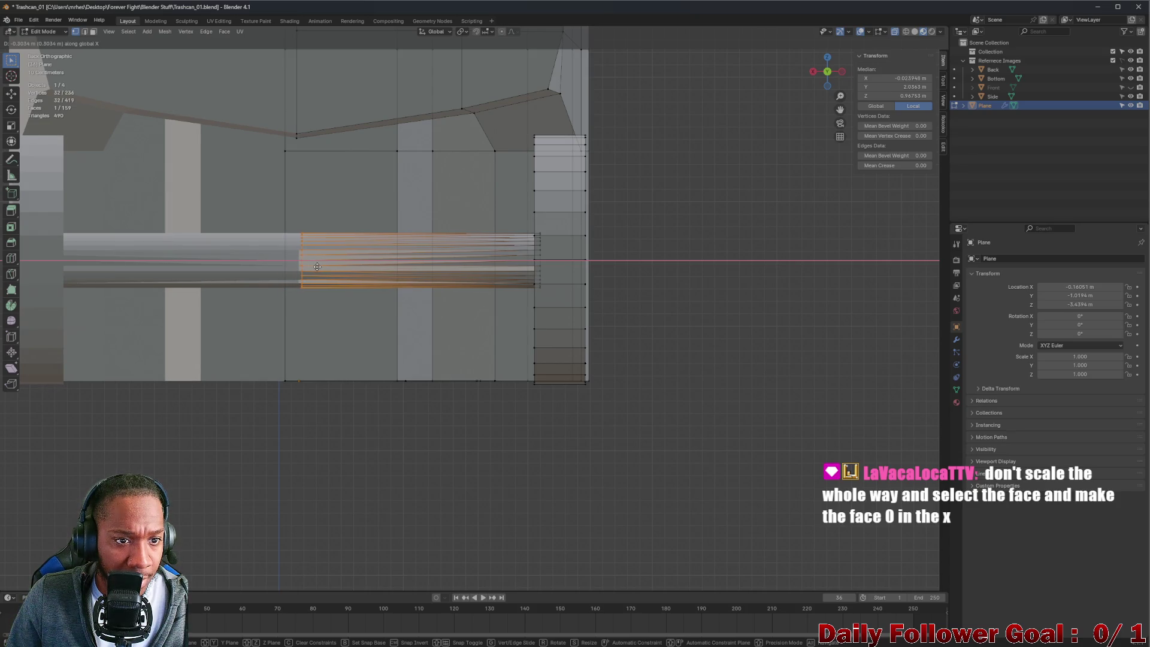
{"action": "left_click", "coordinate": [316, 267]}
{"action": "scroll", "coordinate": [857, 418], "scroll_direction": "down", "scroll_amount": 3}
{"action": "mouse_move", "coordinate": [675, 367]}
{"action": "middle_mouse_down"}
{"action": "mouse_move", "coordinate": [470, 327]}
{"action": "mouse_move", "coordinate": [27, 97]}
{"action": "middle_mouse_up"}
{"action": "left_click", "coordinate": [471, 327]}
{"action": "scroll", "coordinate": [470, 327], "scroll_direction": "up", "scroll_amount": 3}
{"action": "scroll", "coordinate": [28, 97], "scroll_direction": "up", "scroll_amount": 2}
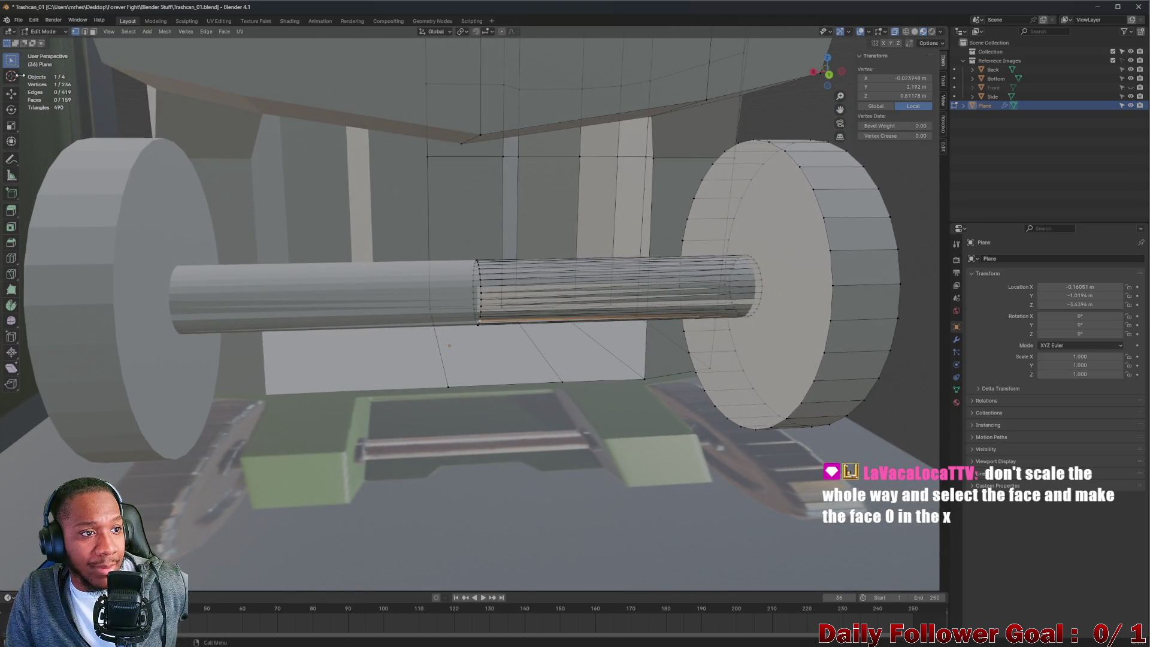
{"action": "key", "text": "Tab"}
{"action": "middle_click_drag", "start_coordinate": [333, 225], "coordinate": [573, 316]}
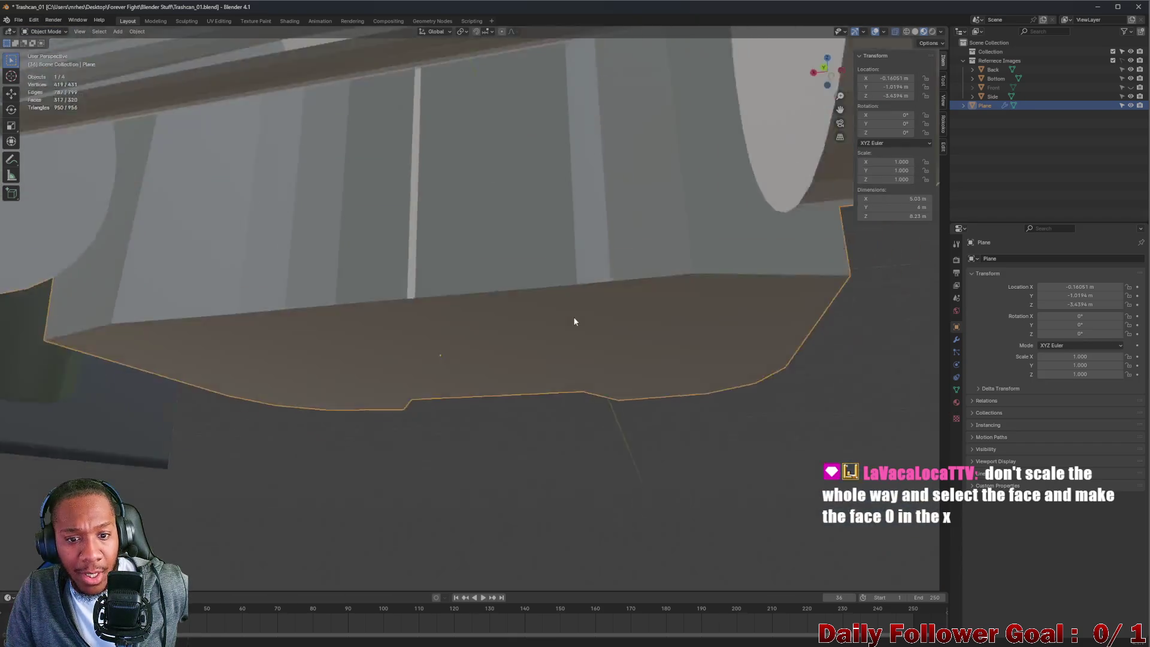
{"action": "scroll", "coordinate": [573, 316], "scroll_direction": "down", "scroll_amount": 2}
{"action": "scroll", "coordinate": [437, 256], "scroll_direction": "down", "scroll_amount": 3}
{"action": "mouse_move", "coordinate": [437, 256]}
{"action": "middle_mouse_down"}
{"action": "mouse_move", "coordinate": [479, 300]}
{"action": "mouse_move", "coordinate": [519, 315]}
{"action": "mouse_move", "coordinate": [502, 310]}
{"action": "middle_mouse_up"}
{"action": "scroll", "coordinate": [502, 309], "scroll_direction": "up", "scroll_amount": 2}
{"action": "scroll", "coordinate": [515, 273], "scroll_direction": "up", "scroll_amount": 3}
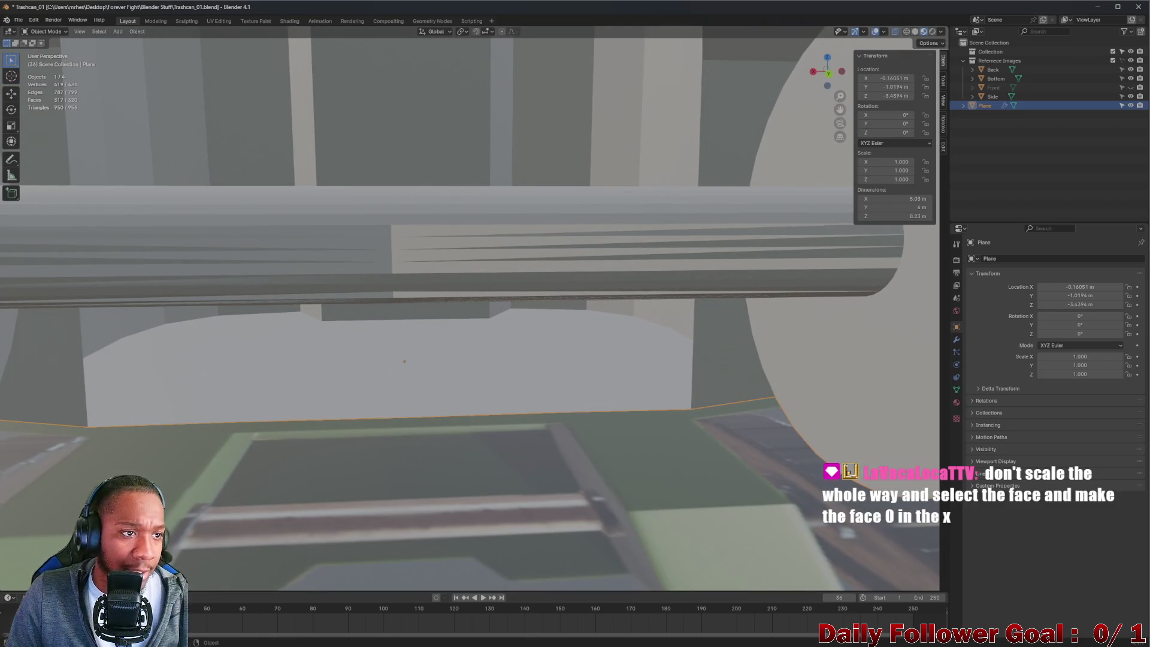
{"action": "left_click", "coordinate": [45, 31]}
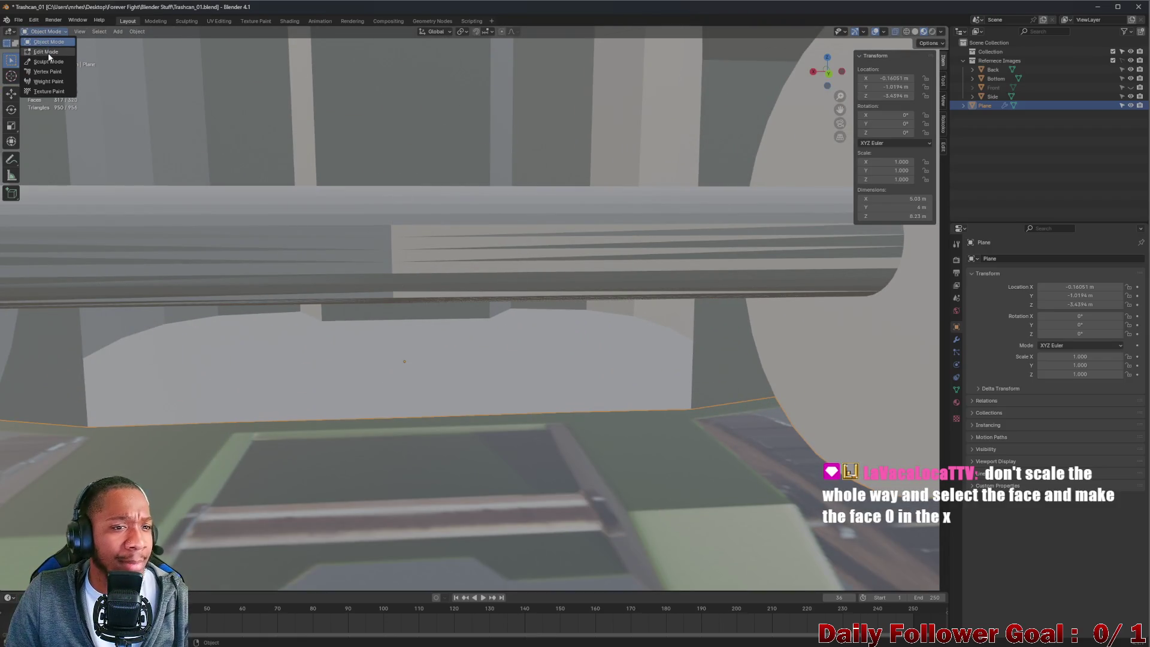
{"action": "left_click", "coordinate": [48, 53]}
{"action": "scroll", "coordinate": [531, 273], "scroll_direction": "down", "scroll_amount": 5}
{"action": "mouse_move", "coordinate": [479, 263]}
{"action": "middle_mouse_down"}
{"action": "mouse_move", "coordinate": [531, 273]}
{"action": "mouse_move", "coordinate": [453, 258]}
{"action": "middle_mouse_up"}
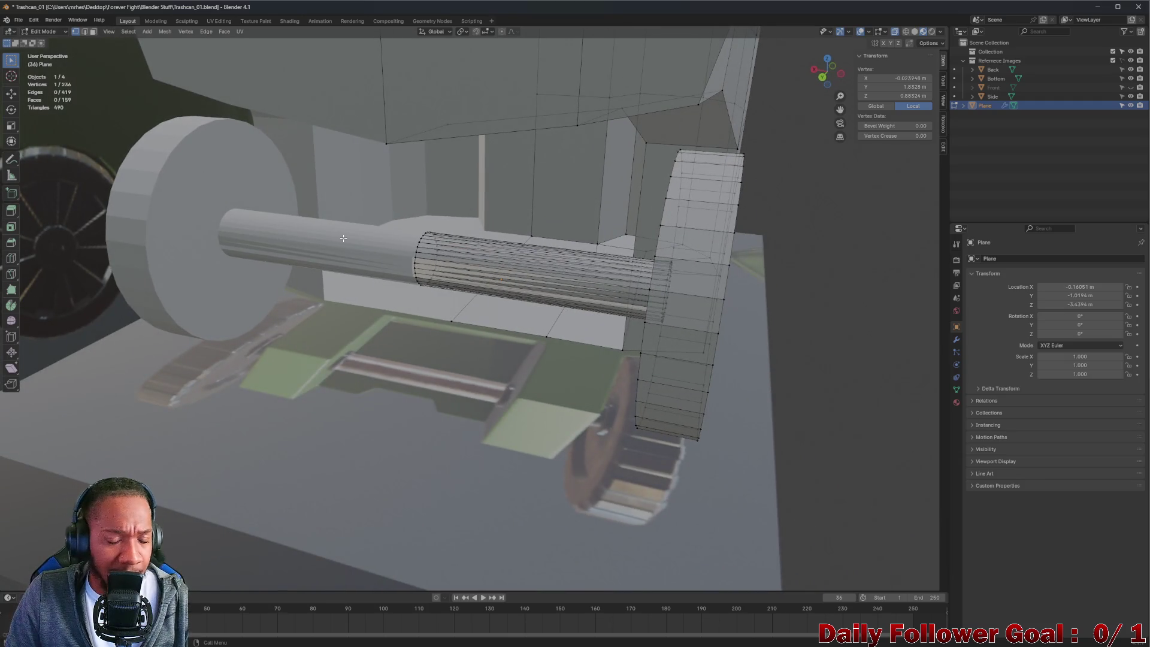
{"action": "middle_click_drag", "start_coordinate": [343, 237], "coordinate": [531, 265]}
{"action": "key", "text": "alt+a"}
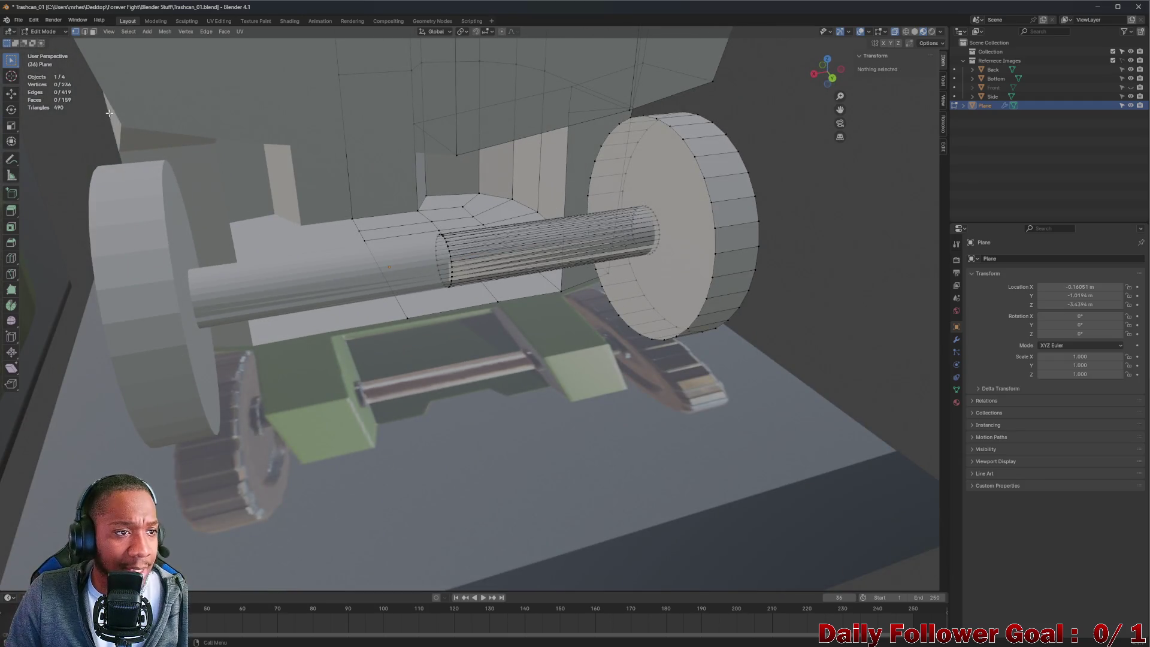
- Select the axle's end ring of faces in face select mode
{"action": "left_click", "coordinate": [445, 258], "text": "alt"}
{"action": "key", "text": "g"}
{"action": "left_click", "coordinate": [528, 270]}
{"action": "key", "text": "3"}
{"action": "left_click", "coordinate": [529, 266], "text": "alt"}
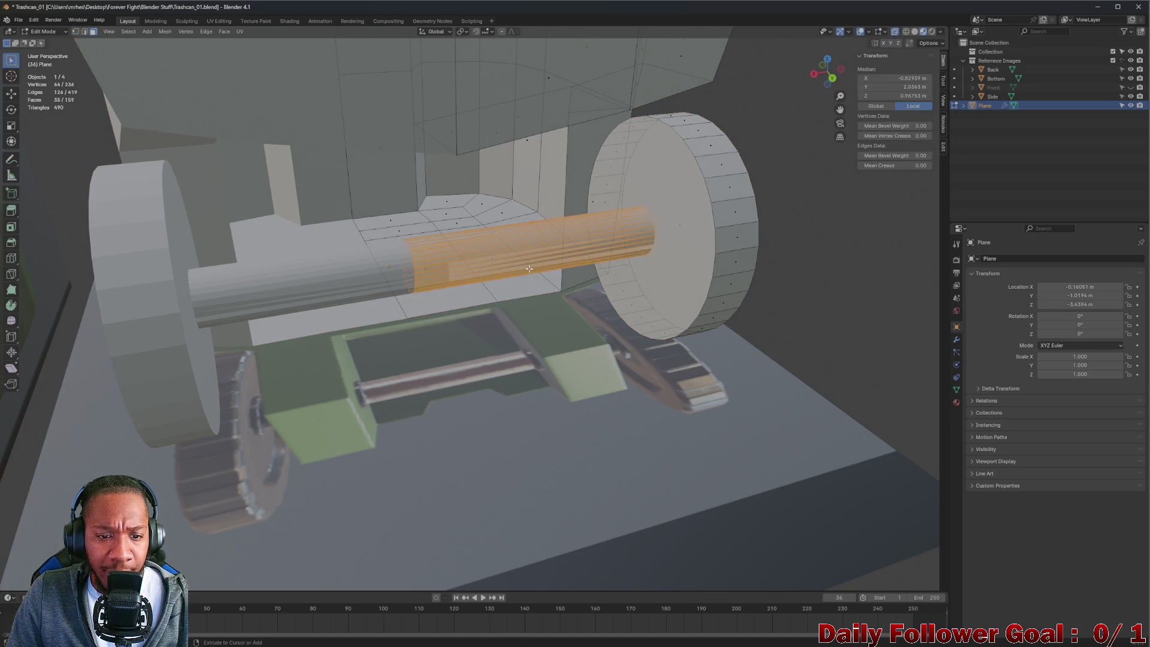
- Slide the axle ring into the wheel, then back out to leave a short stub
{"action": "key", "text": "g"}
{"action": "left_click", "coordinate": [530, 264]}
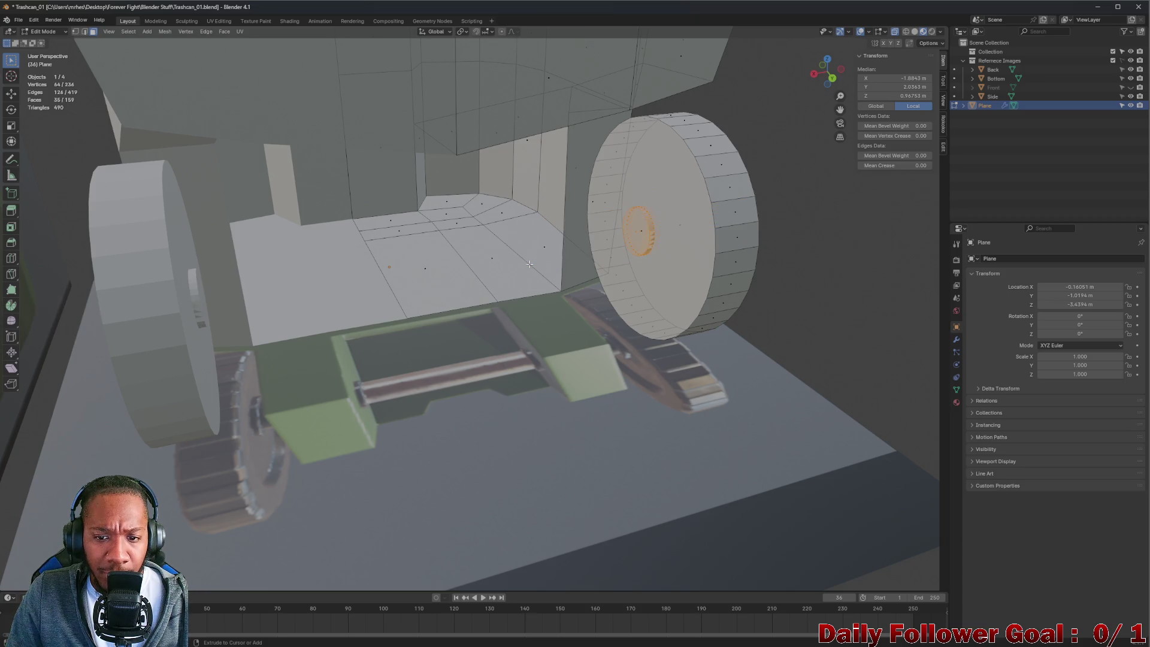
{"action": "scroll", "coordinate": [642, 254], "scroll_direction": "up", "scroll_amount": 4}
{"action": "key", "text": "g"}
{"action": "left_click", "coordinate": [540, 242]}
{"action": "mouse_move", "coordinate": [540, 241]}
{"action": "middle_mouse_down"}
{"action": "mouse_move", "coordinate": [584, 195]}
{"action": "mouse_move", "coordinate": [616, 206]}
{"action": "mouse_move", "coordinate": [579, 205]}
{"action": "middle_mouse_up"}
{"action": "scroll", "coordinate": [584, 195], "scroll_direction": "up", "scroll_amount": 3}
{"action": "middle_click_drag", "start_coordinate": [923, 362], "coordinate": [718, 328]}
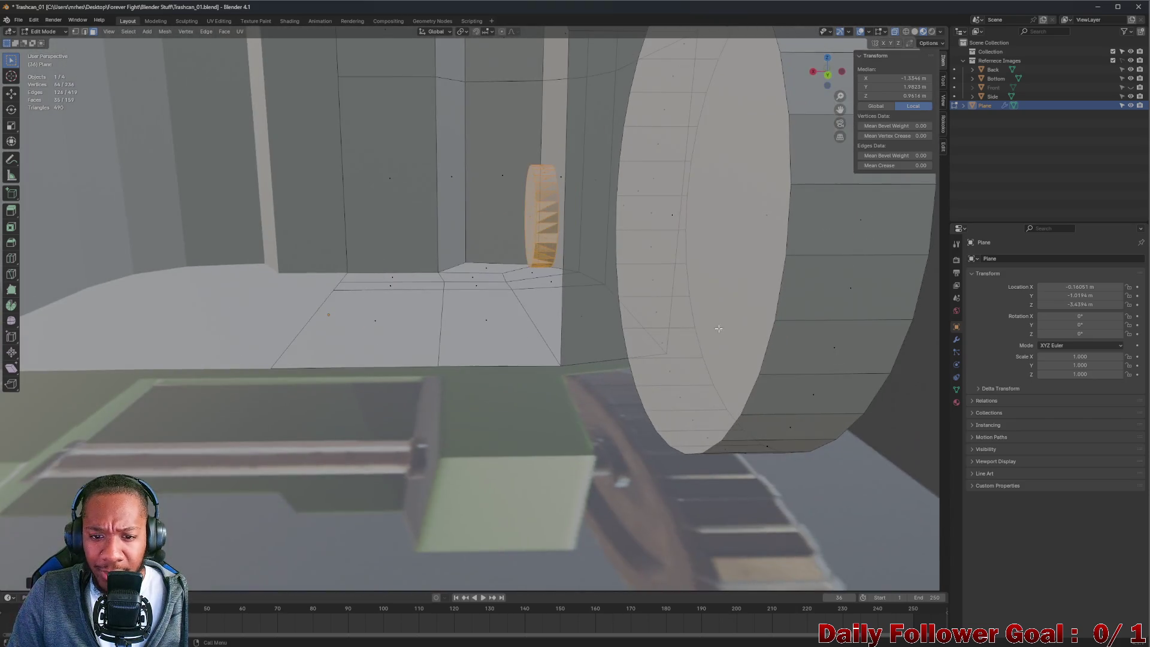
- Inspect the leftover axle stub beside the wheel and delete its faces
{"action": "mouse_move", "coordinate": [521, 219]}
{"action": "middle_mouse_down"}
{"action": "mouse_move", "coordinate": [672, 257]}
{"action": "mouse_move", "coordinate": [631, 206]}
{"action": "middle_mouse_up"}
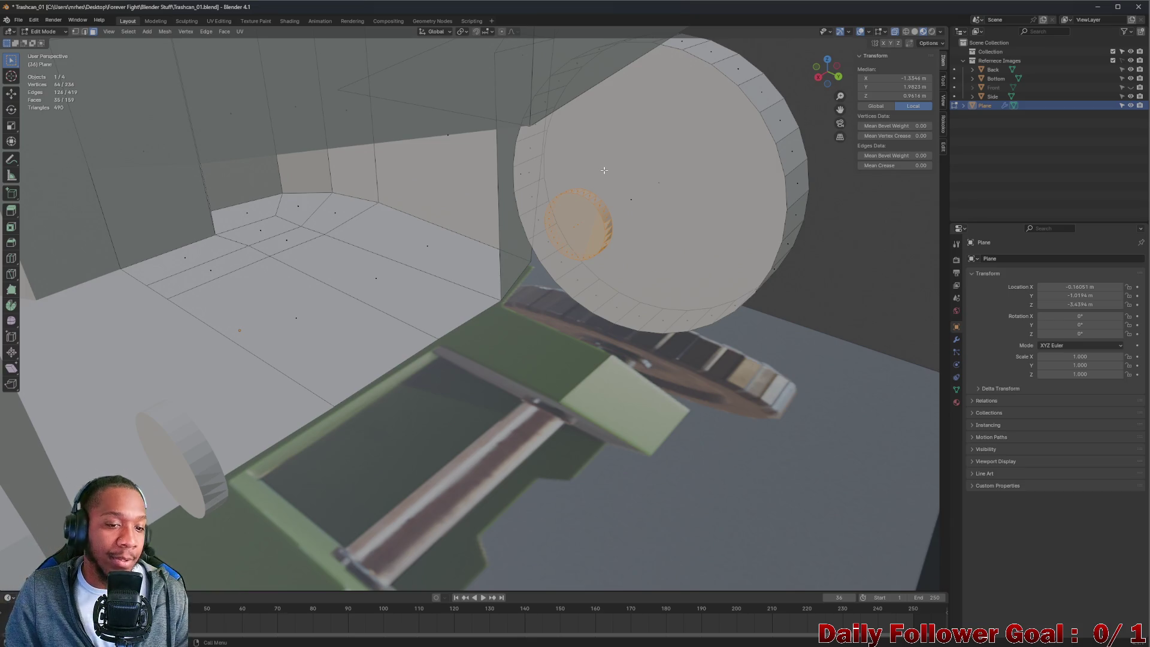
{"action": "mouse_move", "coordinate": [848, 147]}
{"action": "middle_mouse_down"}
{"action": "mouse_move", "coordinate": [479, 222]}
{"action": "mouse_move", "coordinate": [455, 169]}
{"action": "mouse_move", "coordinate": [624, 210]}
{"action": "mouse_move", "coordinate": [598, 232]}
{"action": "middle_mouse_up"}
{"action": "scroll", "coordinate": [575, 211], "scroll_direction": "down", "scroll_amount": 5}
{"action": "scroll", "coordinate": [624, 210], "scroll_direction": "up", "scroll_amount": 5}
{"action": "scroll", "coordinate": [625, 210], "scroll_direction": "down", "scroll_amount": 5}
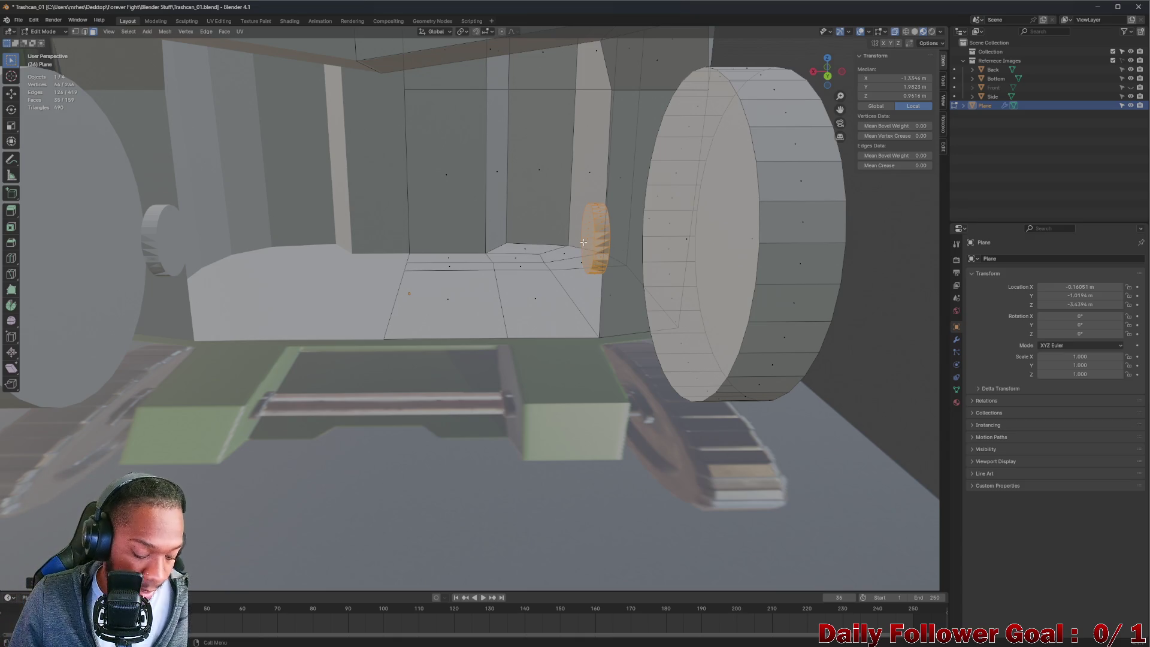
{"action": "key", "text": "x"}
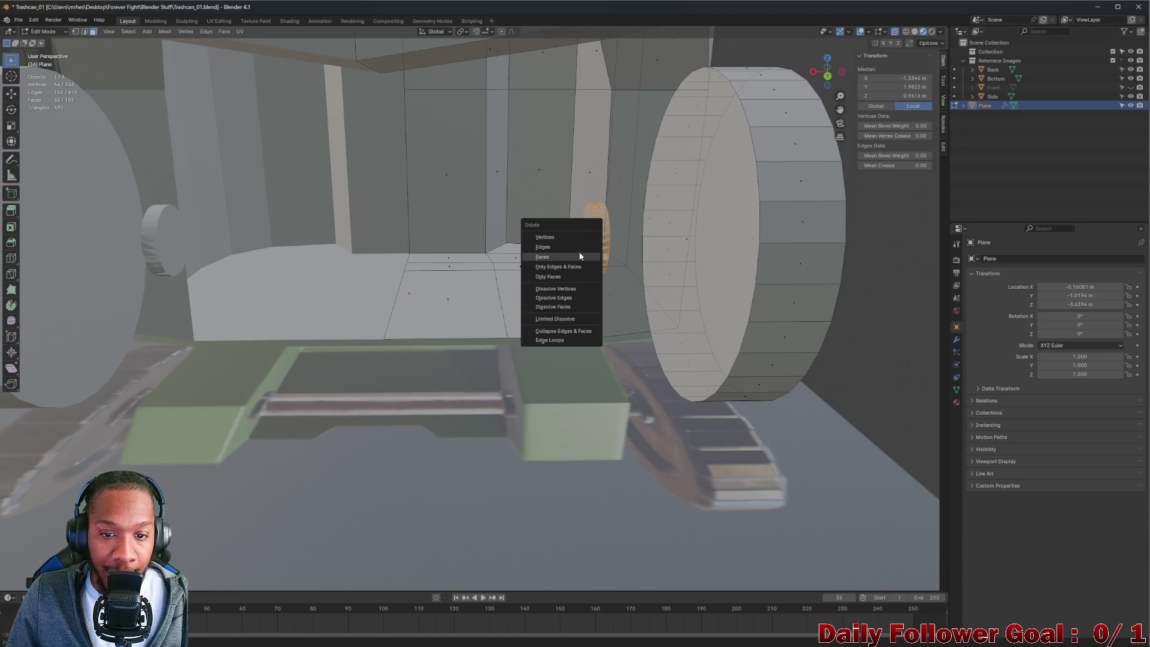
{"action": "left_click", "coordinate": [563, 257]}
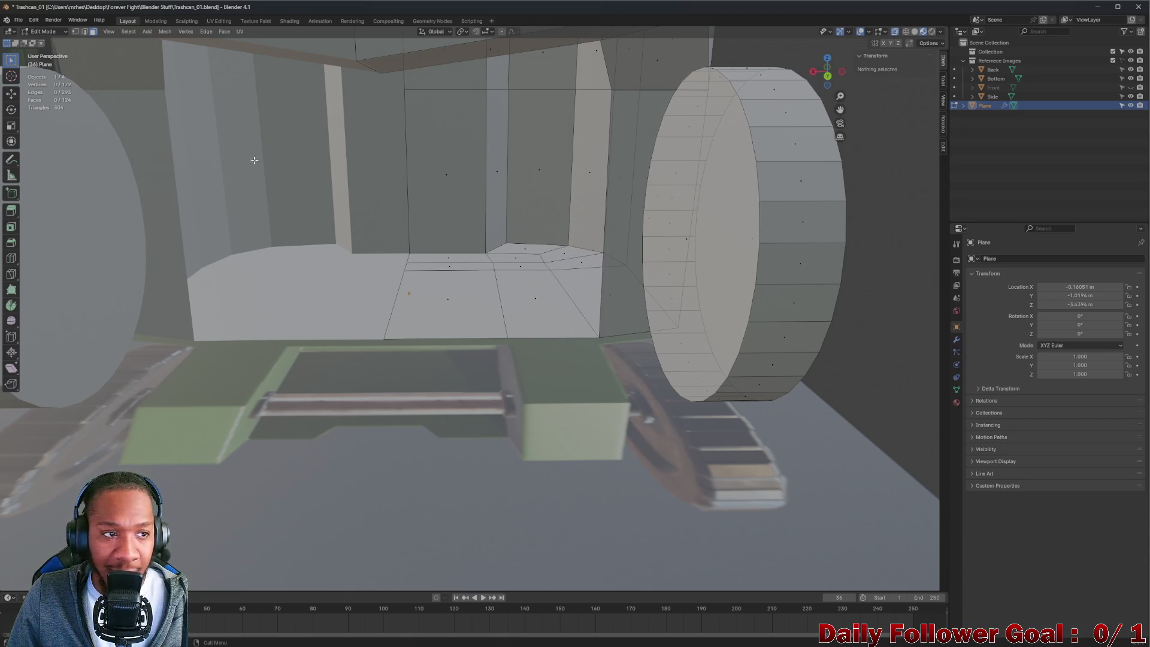
{"action": "left_click", "coordinate": [38, 33]}
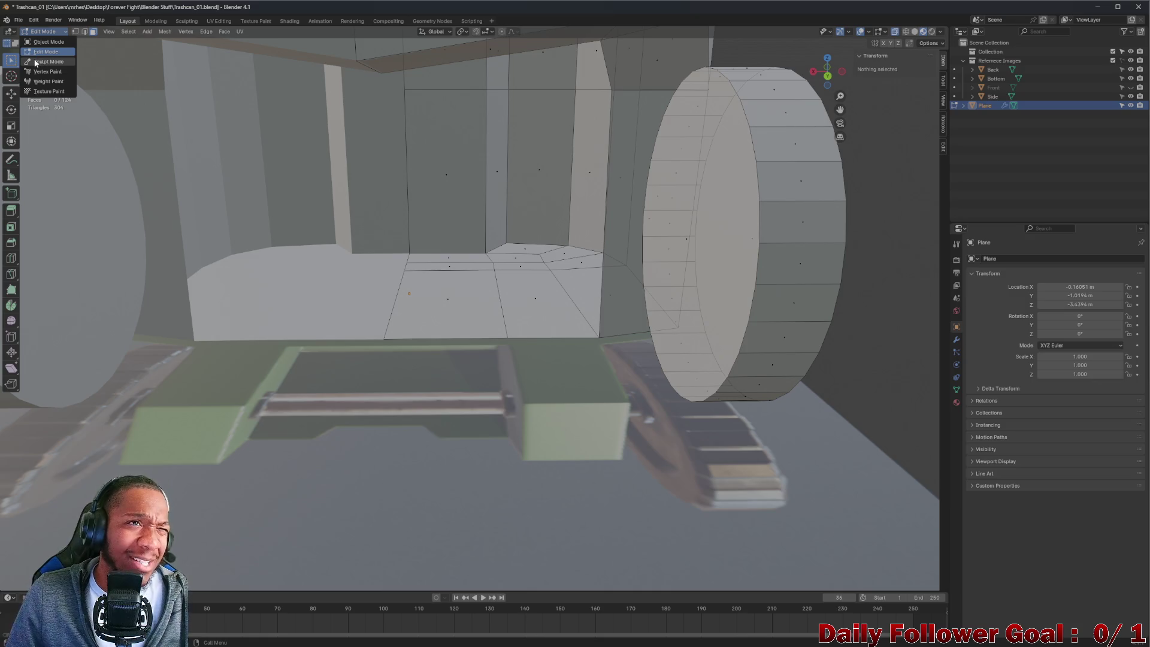
- Add a cube in Edit Mode and start moving it in front of the bin's base
{"action": "left_click", "coordinate": [50, 32]}
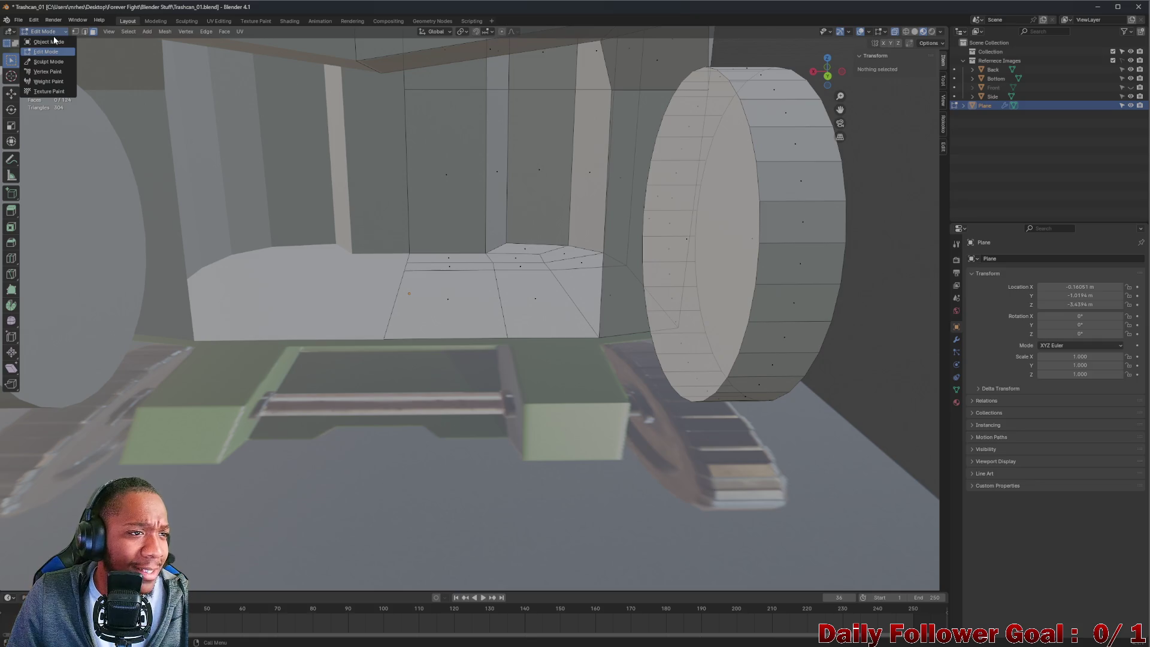
{"action": "left_click", "coordinate": [141, 32]}
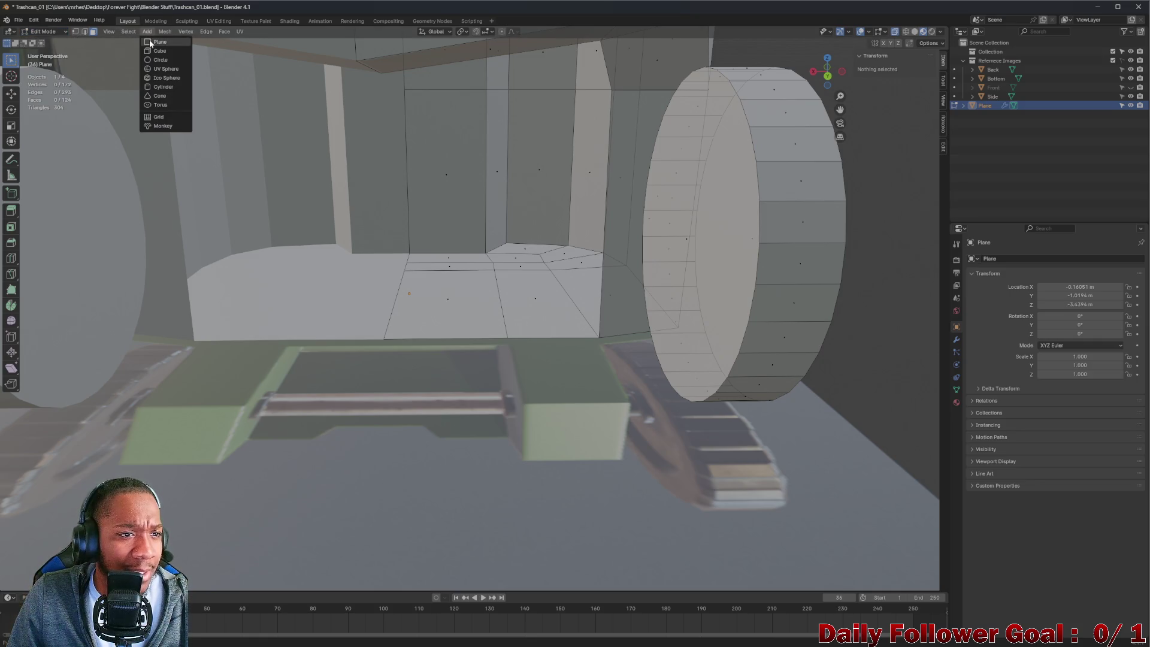
{"action": "left_click", "coordinate": [159, 55]}
{"action": "scroll", "coordinate": [487, 144], "scroll_direction": "down", "scroll_amount": 2}
{"action": "middle_click_drag", "start_coordinate": [488, 145], "coordinate": [461, 76]}
{"action": "key", "text": "g"}
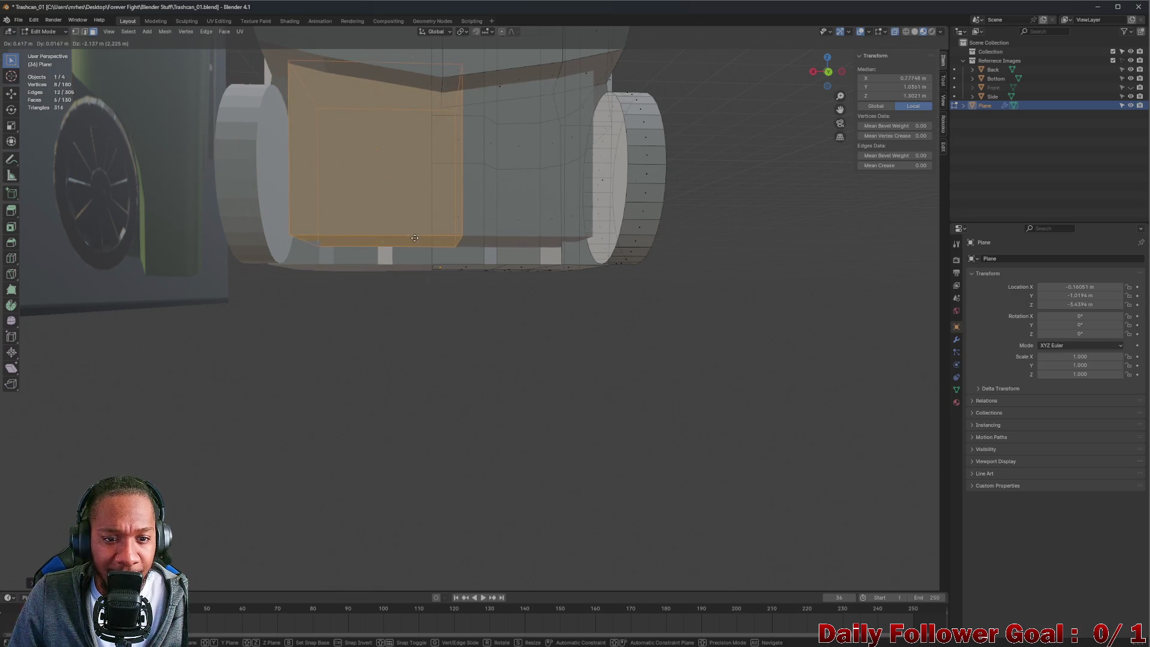
- Place the cube toward the left wheel and pull one face out into a larger block
{"action": "left_click", "coordinate": [423, 204]}
{"action": "mouse_move", "coordinate": [425, 200]}
{"action": "middle_mouse_down"}
{"action": "mouse_move", "coordinate": [426, 225]}
{"action": "mouse_move", "coordinate": [453, 188]}
{"action": "mouse_move", "coordinate": [449, 218]}
{"action": "mouse_move", "coordinate": [475, 230]}
{"action": "mouse_move", "coordinate": [446, 223]}
{"action": "middle_mouse_up"}
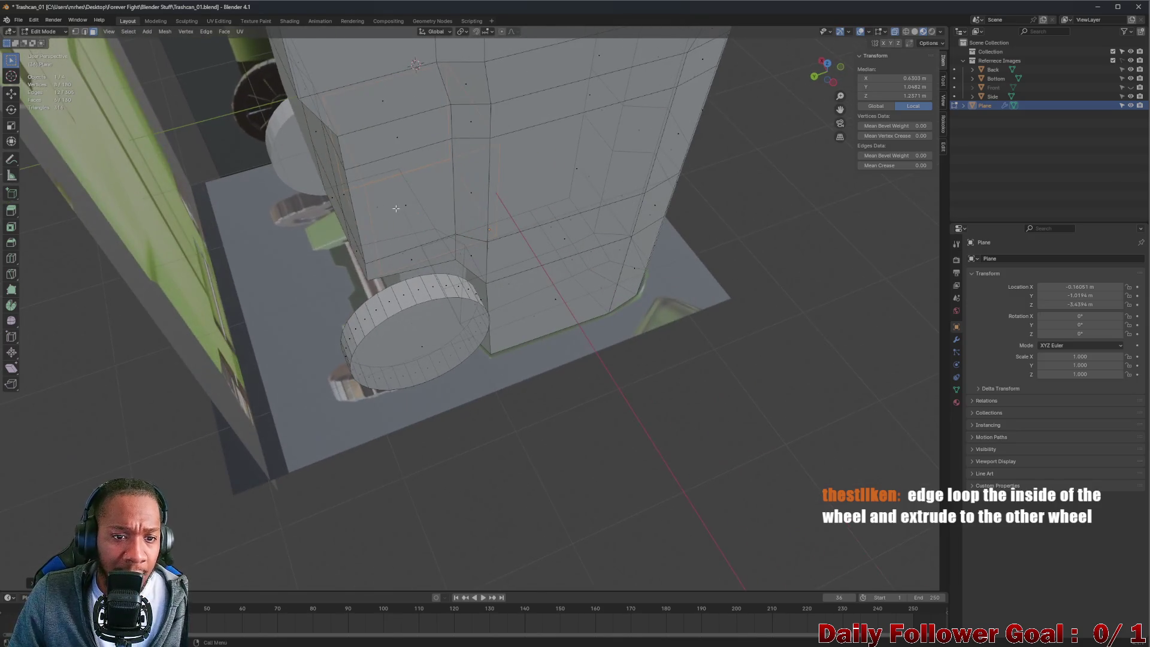
{"action": "key", "text": "g"}
{"action": "left_click", "coordinate": [325, 239]}
{"action": "mouse_move", "coordinate": [326, 239]}
{"action": "middle_mouse_down"}
{"action": "mouse_move", "coordinate": [392, 192]}
{"action": "mouse_move", "coordinate": [372, 221]}
{"action": "middle_mouse_up"}
{"action": "scroll", "coordinate": [393, 191], "scroll_direction": "up", "scroll_amount": 3}
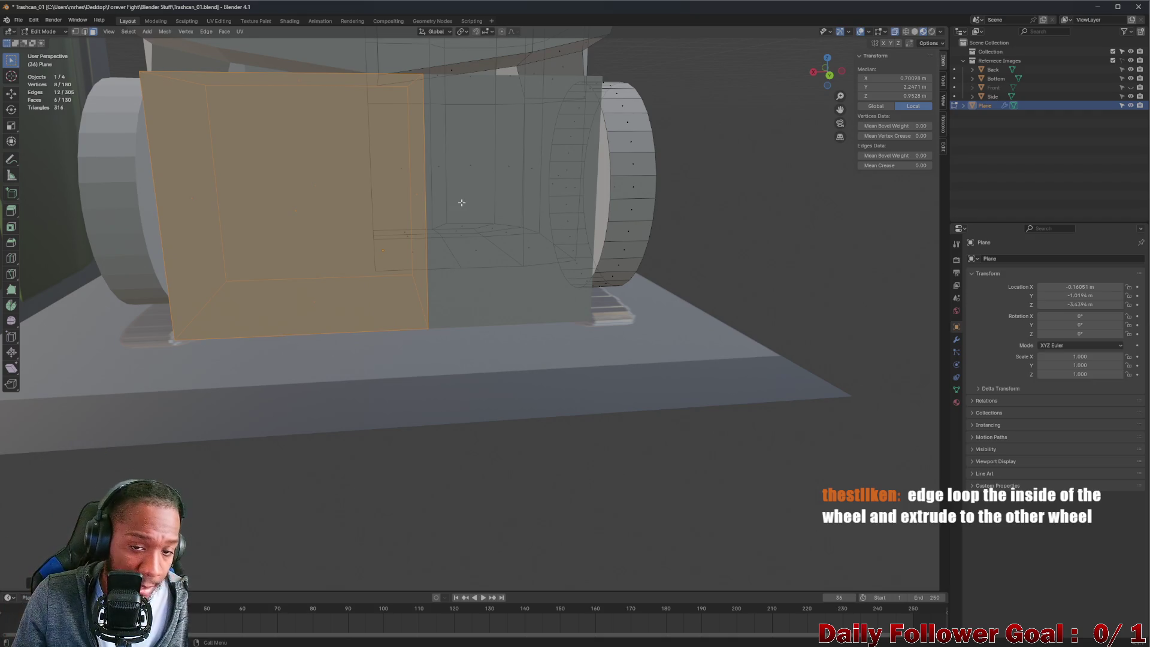
{"action": "scroll", "coordinate": [462, 206], "scroll_direction": "down", "scroll_amount": 3}
{"action": "mouse_move", "coordinate": [462, 210]}
{"action": "middle_mouse_down"}
{"action": "mouse_move", "coordinate": [495, 238]}
{"action": "mouse_move", "coordinate": [434, 230]}
{"action": "middle_mouse_up"}
{"action": "scroll", "coordinate": [486, 230], "scroll_direction": "up", "scroll_amount": 3}
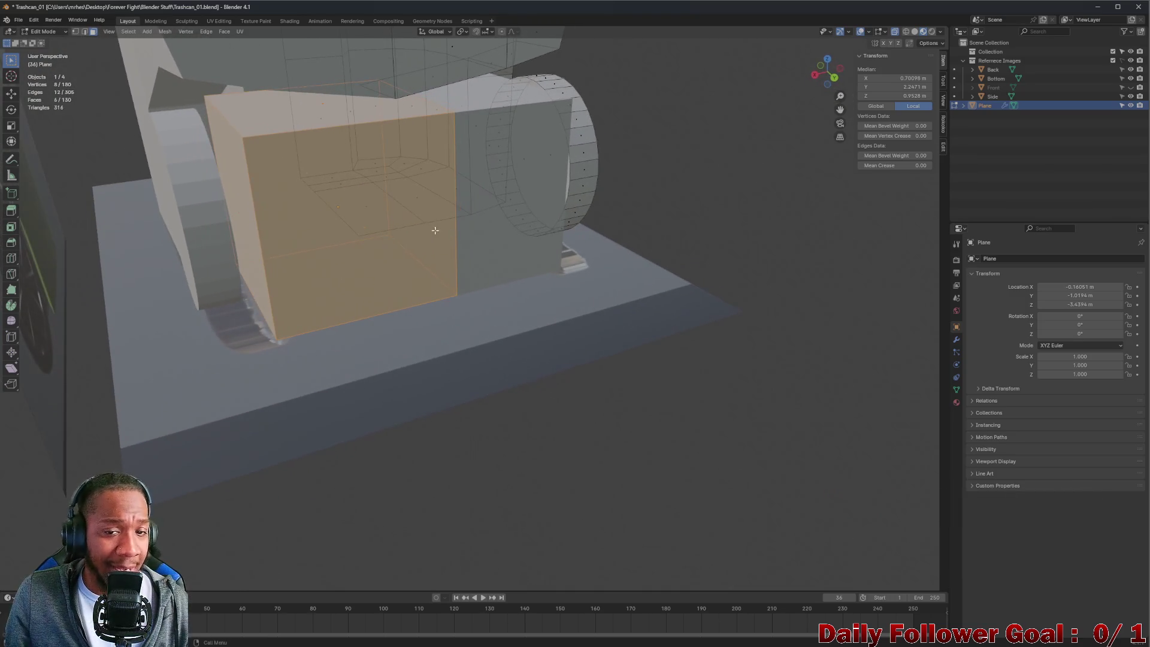
{"action": "mouse_move", "coordinate": [429, 186]}
{"action": "middle_mouse_down"}
{"action": "mouse_move", "coordinate": [398, 185]}
{"action": "mouse_move", "coordinate": [537, 187]}
{"action": "middle_mouse_up"}
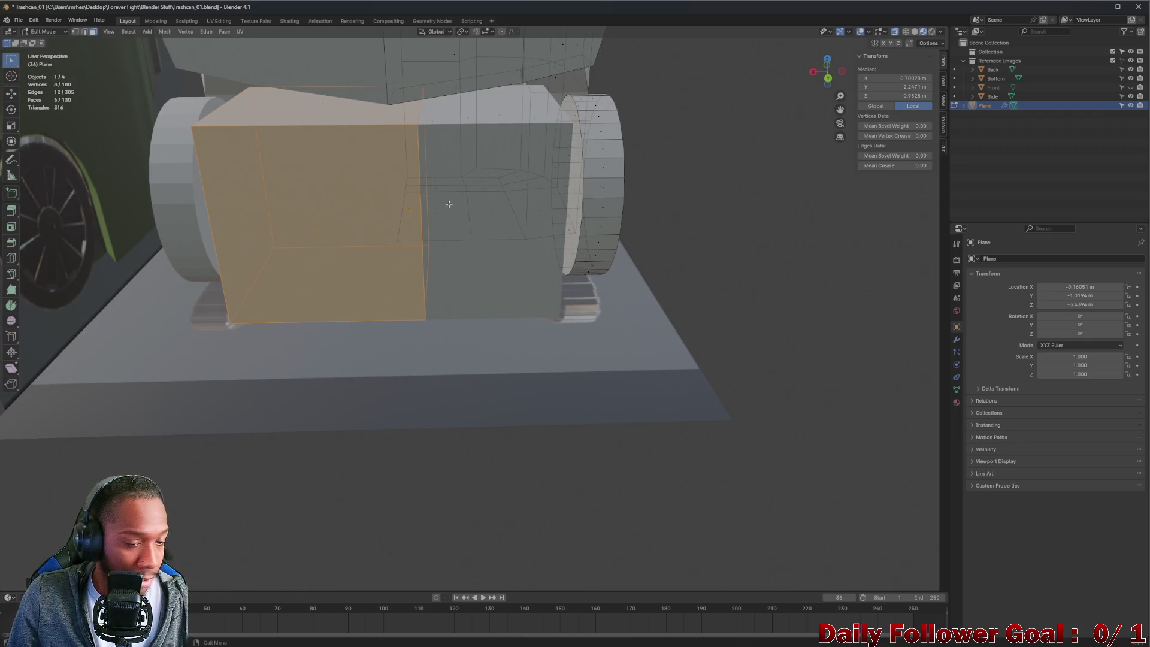
{"action": "mouse_move", "coordinate": [412, 221]}
{"action": "middle_mouse_down"}
{"action": "mouse_move", "coordinate": [418, 206]}
{"action": "mouse_move", "coordinate": [367, 223]}
{"action": "middle_mouse_up"}
{"action": "scroll", "coordinate": [417, 206], "scroll_direction": "up", "scroll_amount": 3}
{"action": "scroll", "coordinate": [388, 198], "scroll_direction": "down", "scroll_amount": 3}
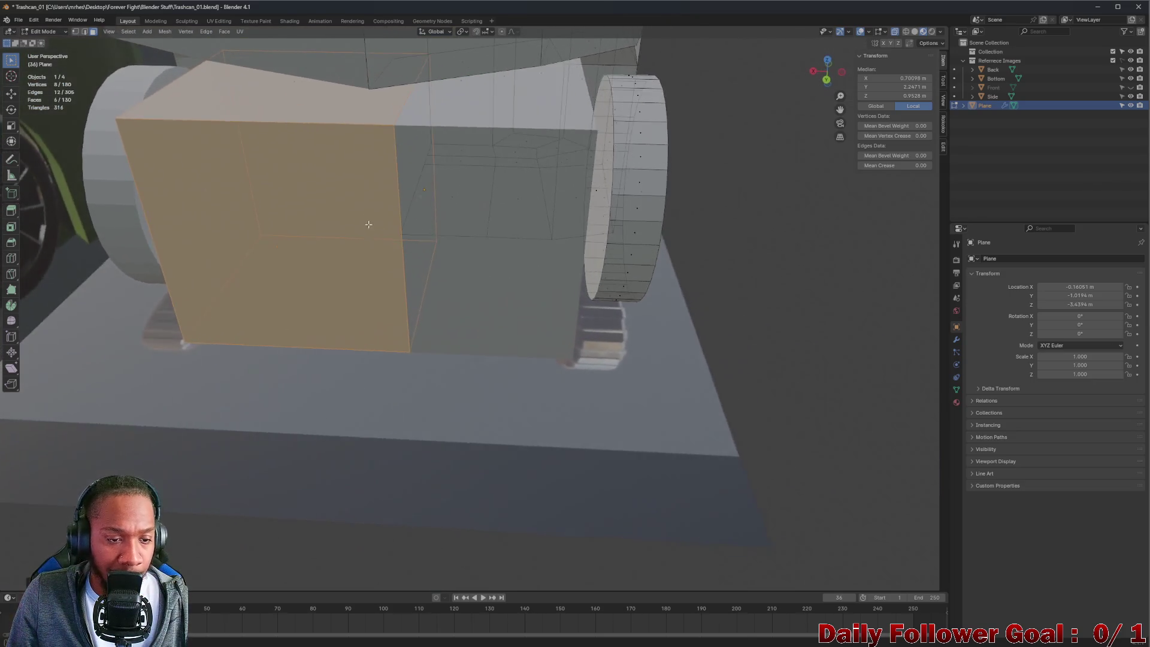
{"action": "scroll", "coordinate": [387, 201], "scroll_direction": "up", "scroll_amount": 2}
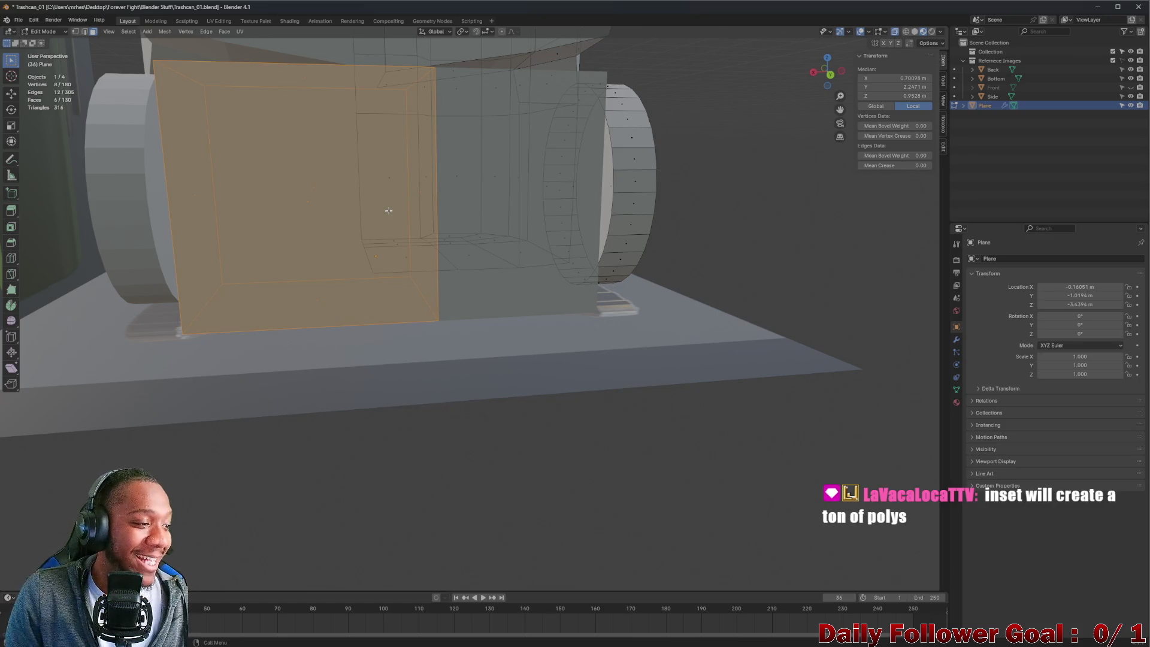
{"action": "mouse_move", "coordinate": [388, 210]}
{"action": "middle_mouse_down"}
{"action": "mouse_move", "coordinate": [537, 231]}
{"action": "mouse_move", "coordinate": [505, 243]}
{"action": "middle_mouse_up"}
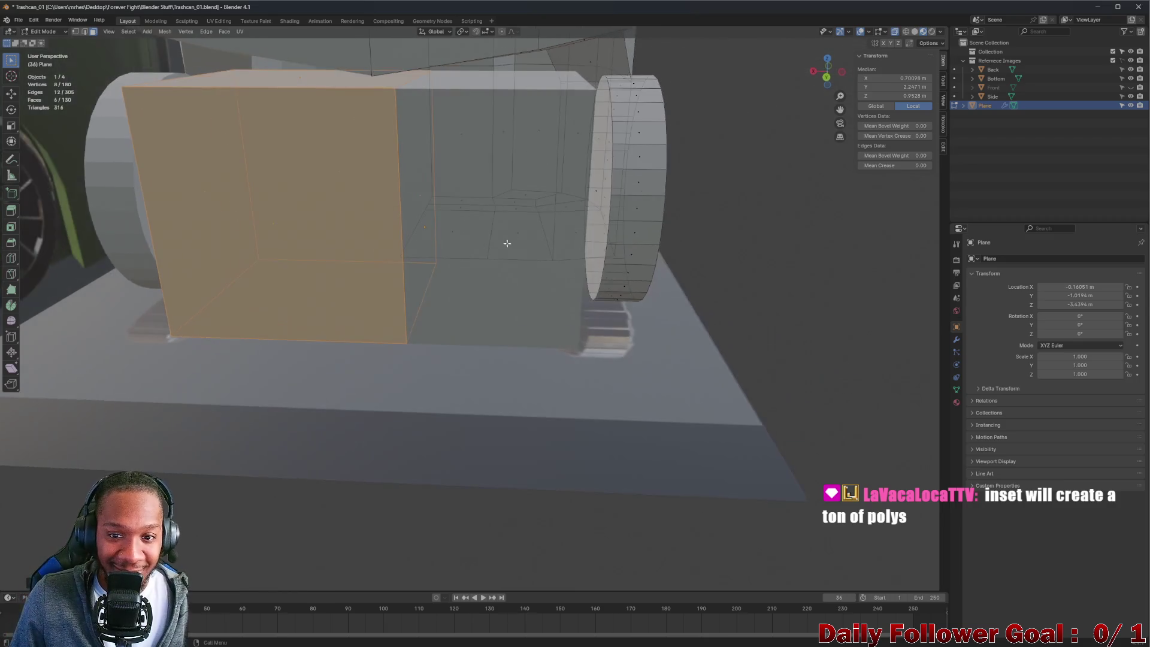
{"action": "scroll", "coordinate": [469, 221], "scroll_direction": "up", "scroll_amount": 4}
{"action": "scroll", "coordinate": [431, 234], "scroll_direction": "down", "scroll_amount": 5}
{"action": "scroll", "coordinate": [441, 236], "scroll_direction": "up", "scroll_amount": 2}
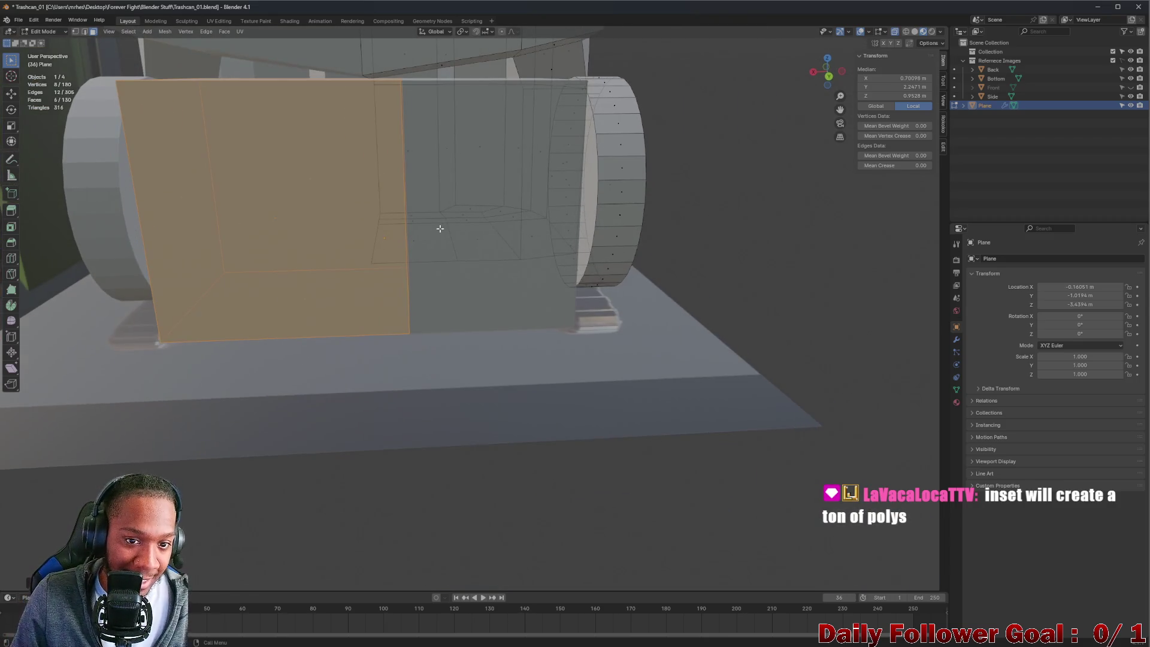
{"action": "key", "text": "g"}
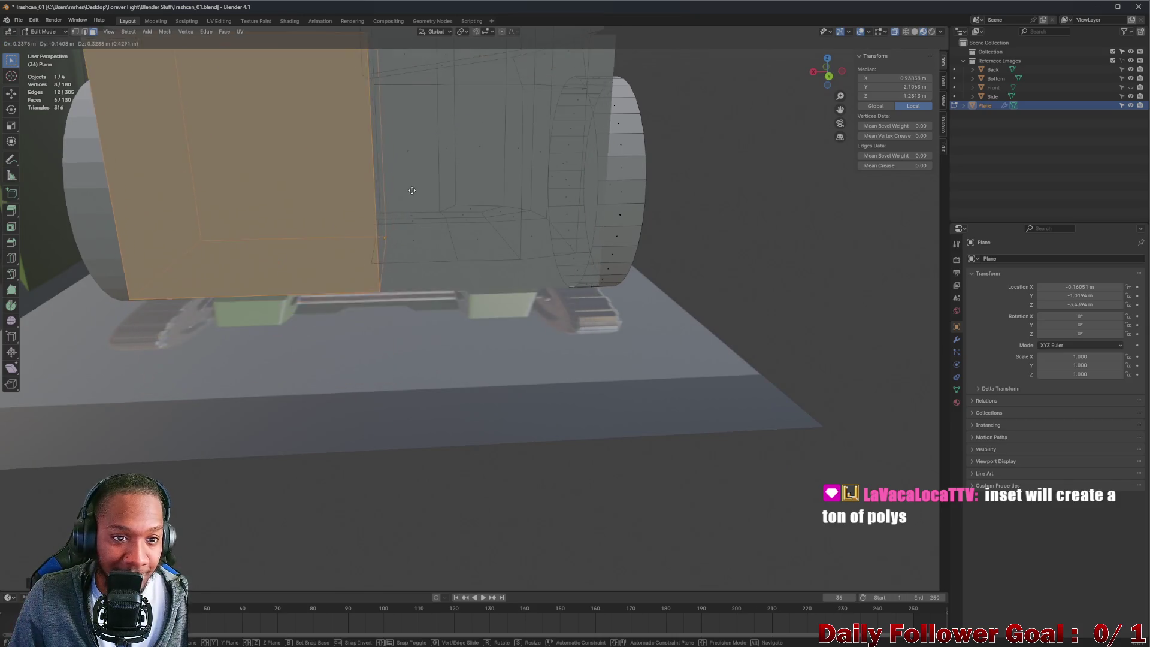
{"action": "right_click", "coordinate": [411, 246]}
{"action": "key", "text": "s"}
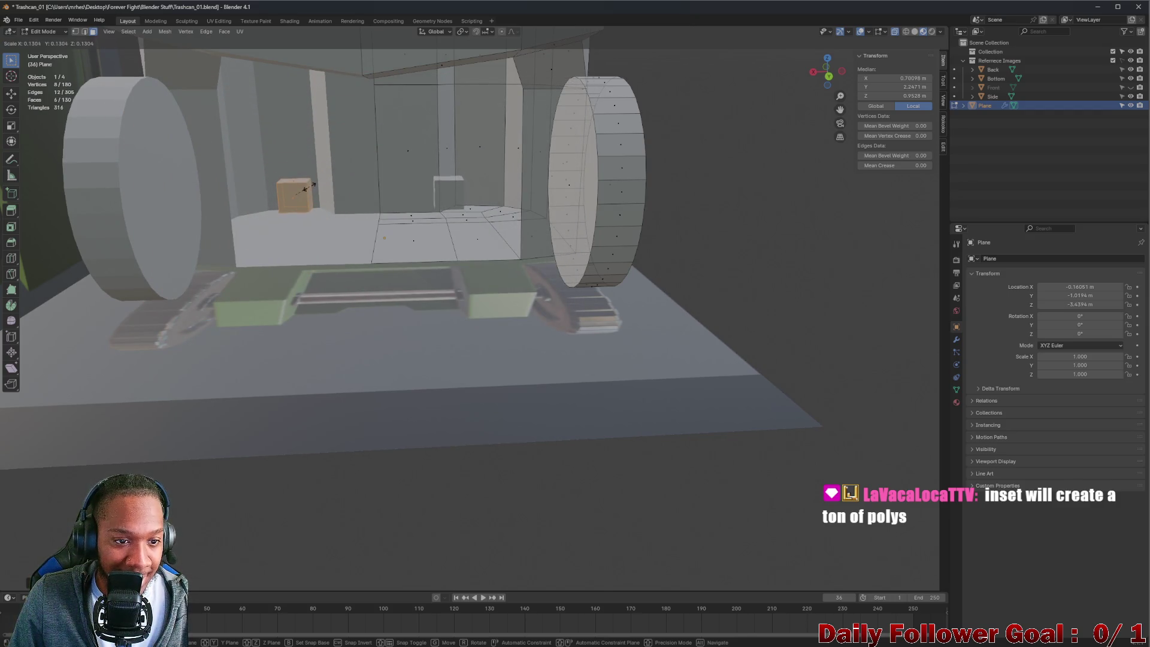
- Shrink the face to a small square, try stretching it along X, then undo the stretch
{"action": "left_click", "coordinate": [308, 189]}
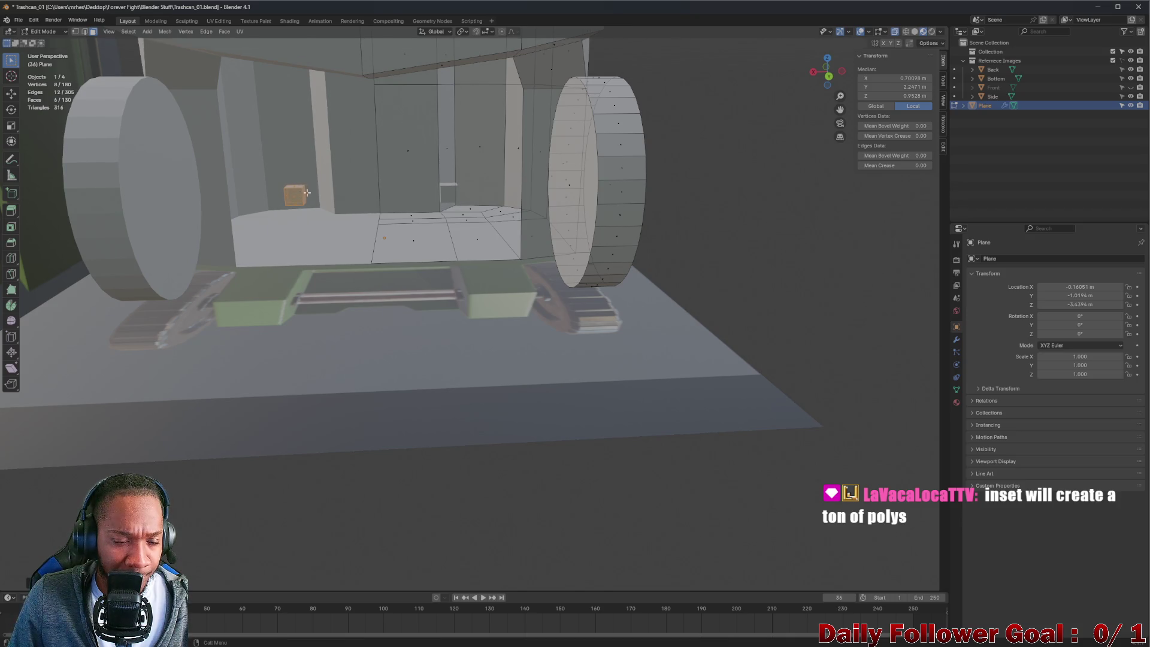
{"action": "middle_click_drag", "start_coordinate": [309, 191], "coordinate": [310, 248]}
{"action": "scroll", "coordinate": [311, 248], "scroll_direction": "up", "scroll_amount": 2}
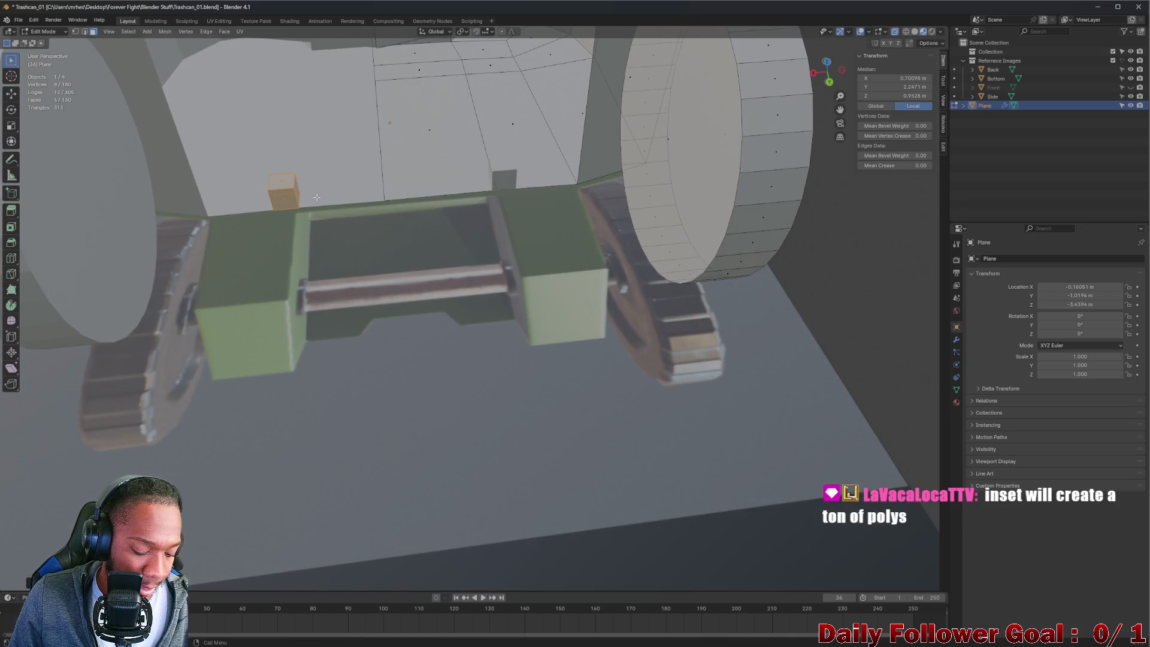
{"action": "key", "text": "s"}
{"action": "key", "text": "x"}
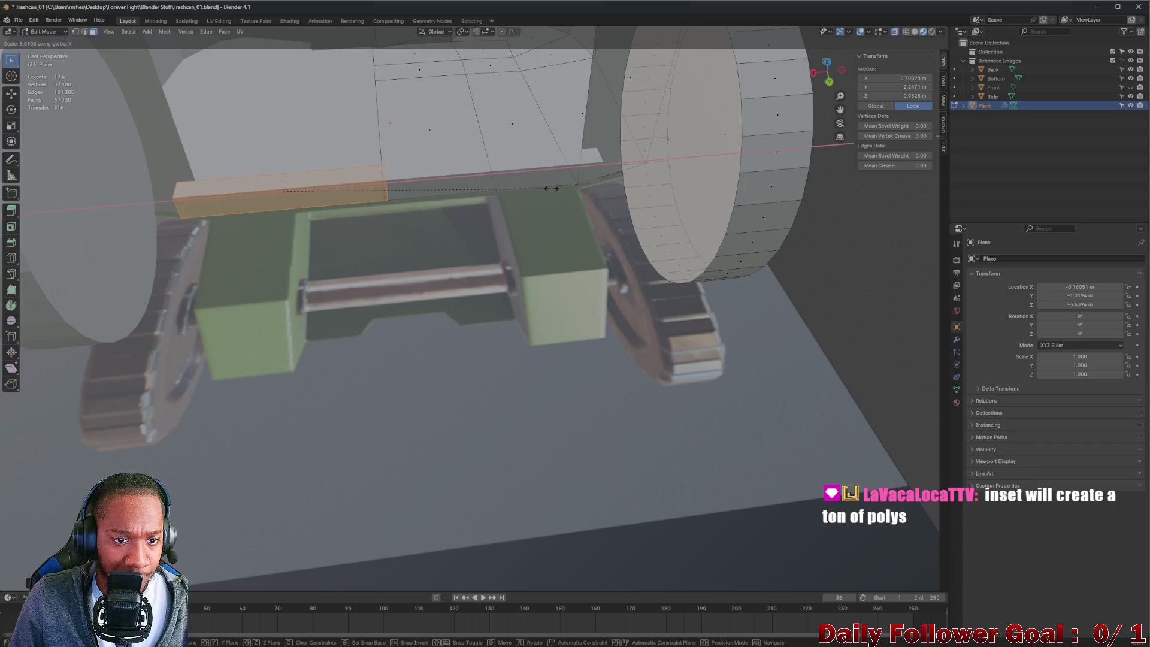
{"action": "left_click", "coordinate": [473, 190]}
{"action": "middle_click_drag", "start_coordinate": [473, 190], "coordinate": [498, 172]}
{"action": "scroll", "coordinate": [499, 172], "scroll_direction": "down", "scroll_amount": 5}
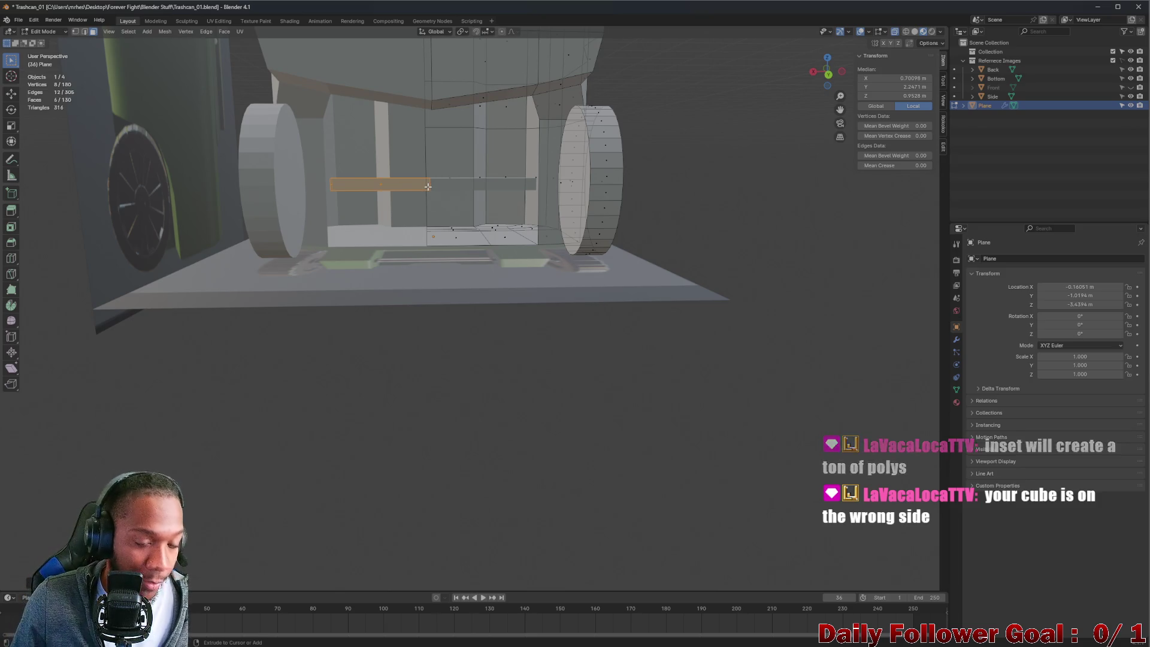
{"action": "key", "text": "ctrl+z"}
{"action": "key", "text": "ctrl+z"}
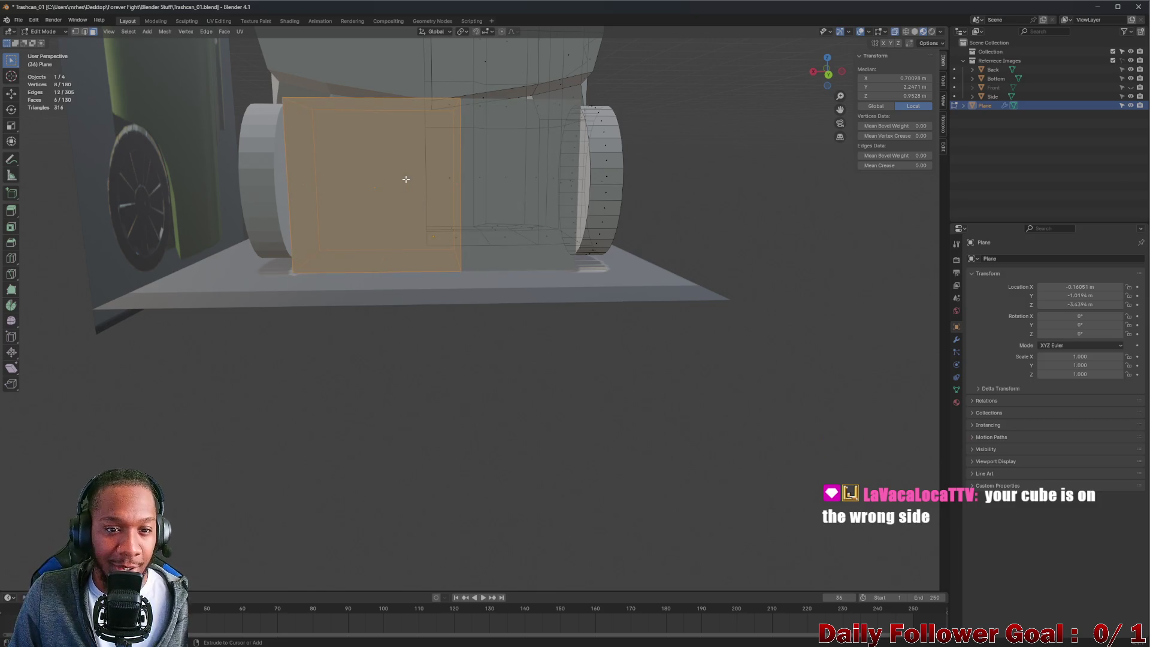
- Move the block over to the right wheel's side and begin shrinking it
{"action": "key", "text": "g"}
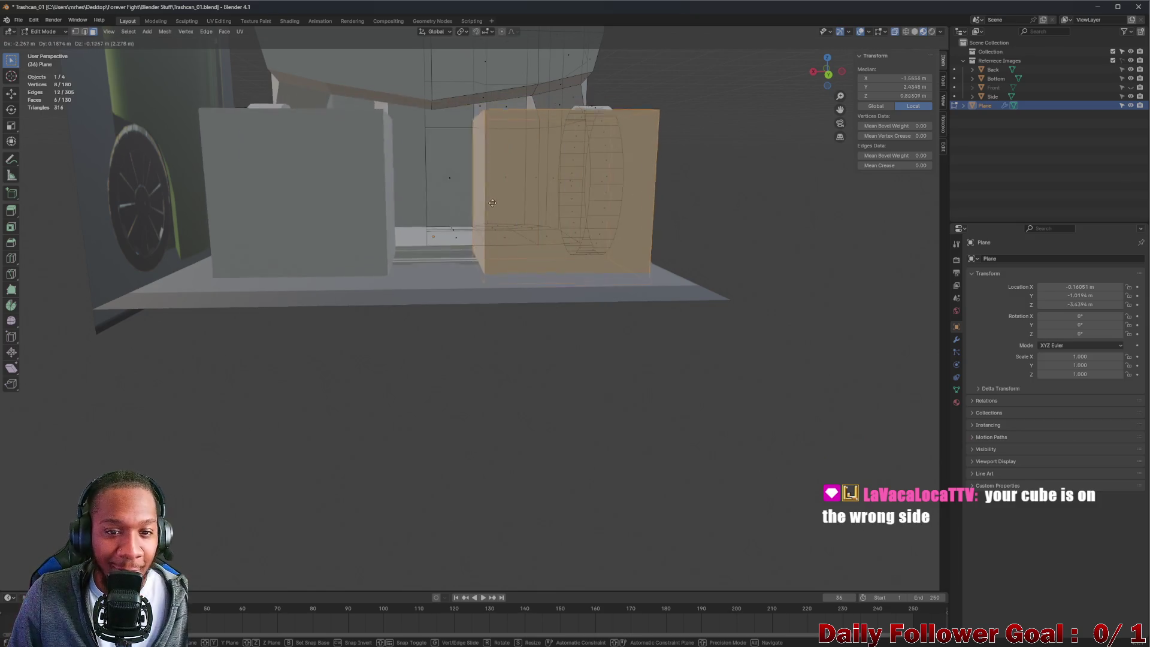
{"action": "left_click", "coordinate": [449, 187]}
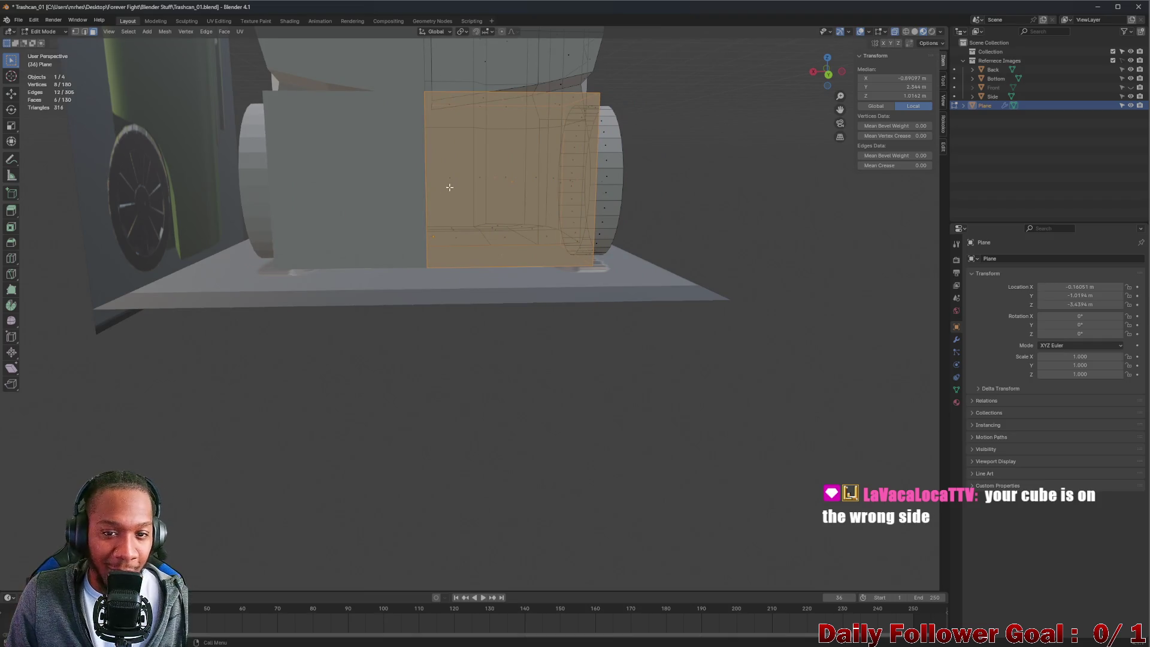
{"action": "middle_click_drag", "start_coordinate": [449, 188], "coordinate": [440, 226]}
{"action": "key", "text": "s"}
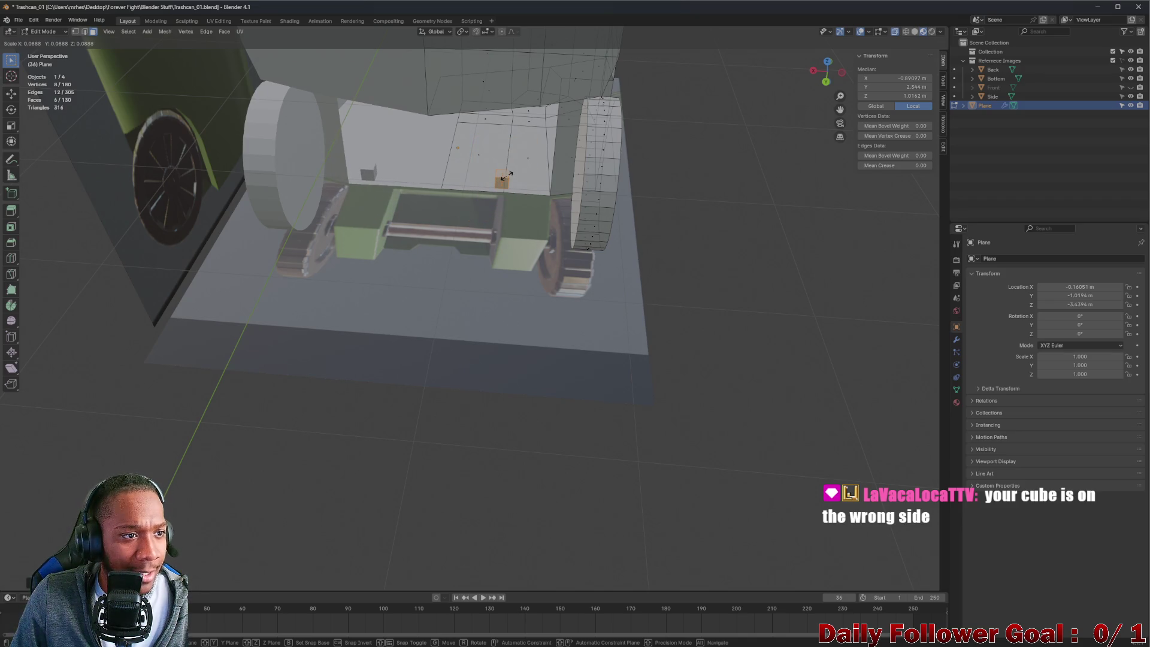
- Shrink the small square face slightly further beneath the bin
{"action": "left_click", "coordinate": [506, 175]}
{"action": "middle_click_drag", "start_coordinate": [506, 175], "coordinate": [588, 157]}
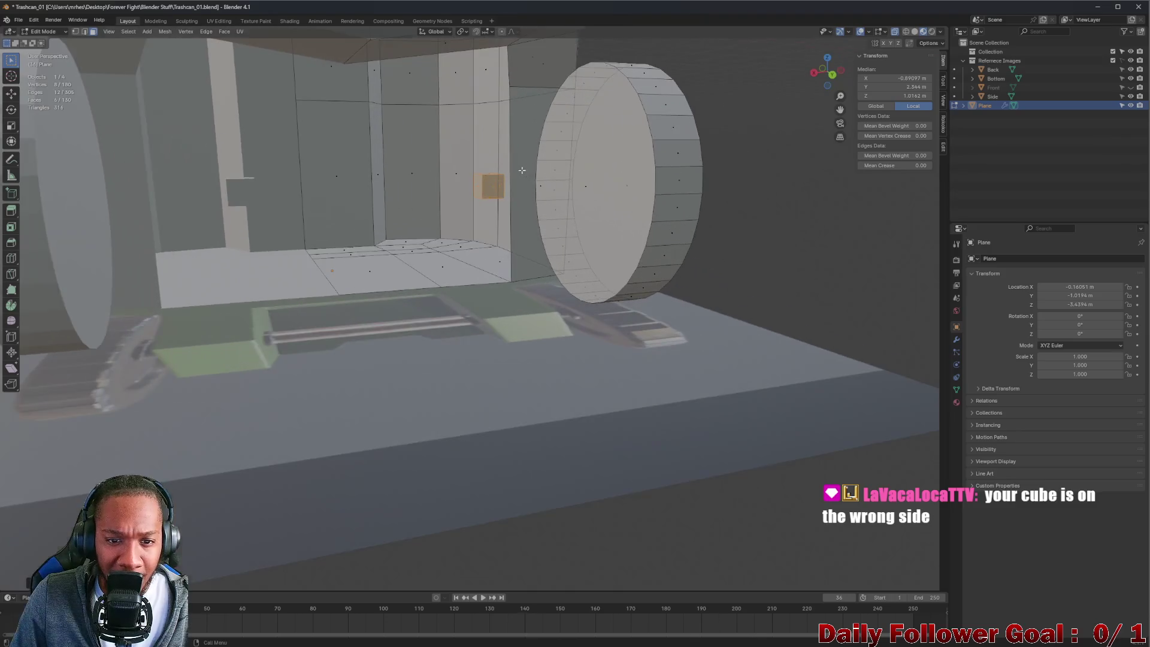
{"action": "scroll", "coordinate": [474, 208], "scroll_direction": "up", "scroll_amount": 2}
{"action": "key", "text": "s"}
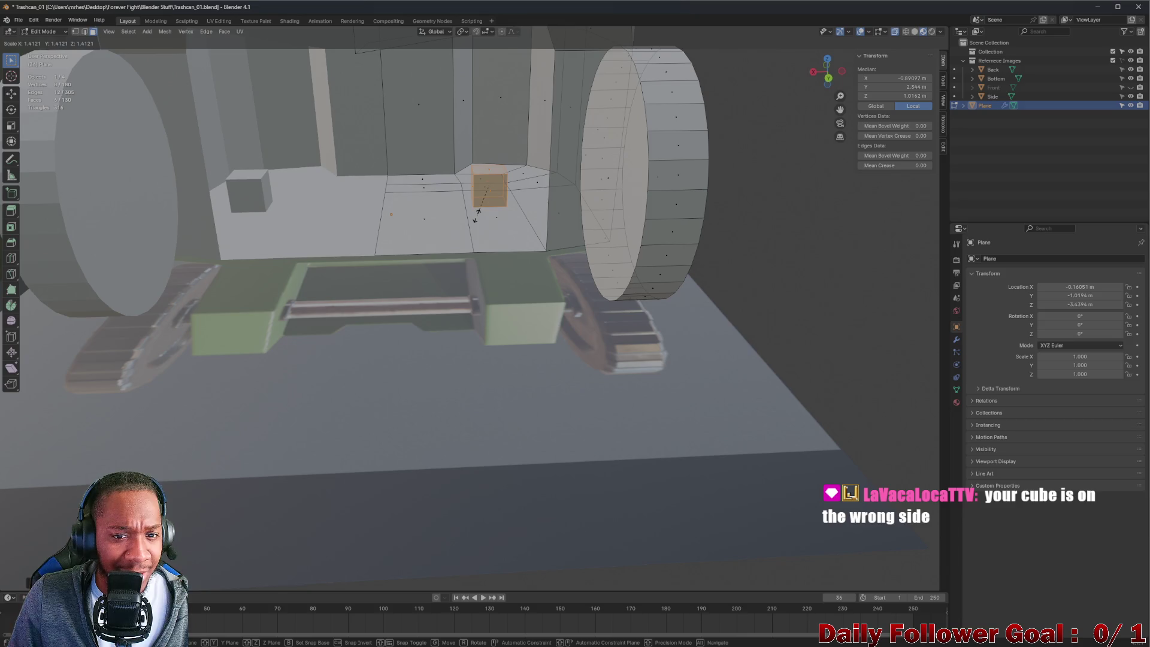
{"action": "left_click", "coordinate": [482, 200]}
{"action": "middle_click_drag", "start_coordinate": [482, 200], "coordinate": [475, 217]}
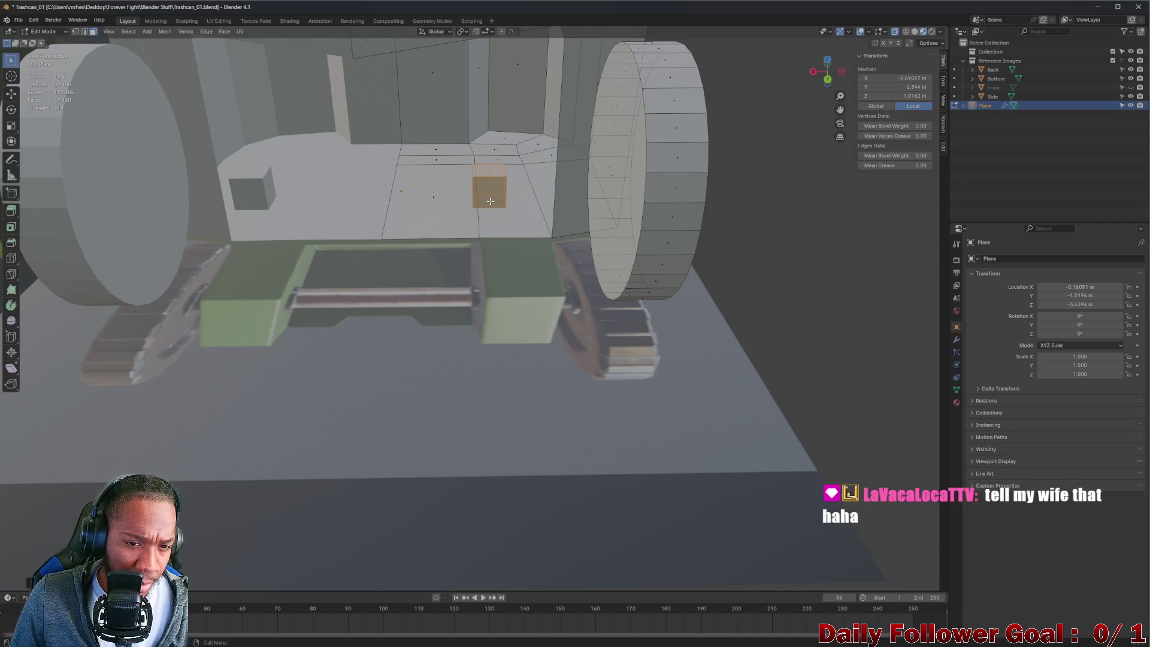
- Scale the face along global X into a long axle bar between the wheels, then deselect all
{"action": "key", "text": "s"}
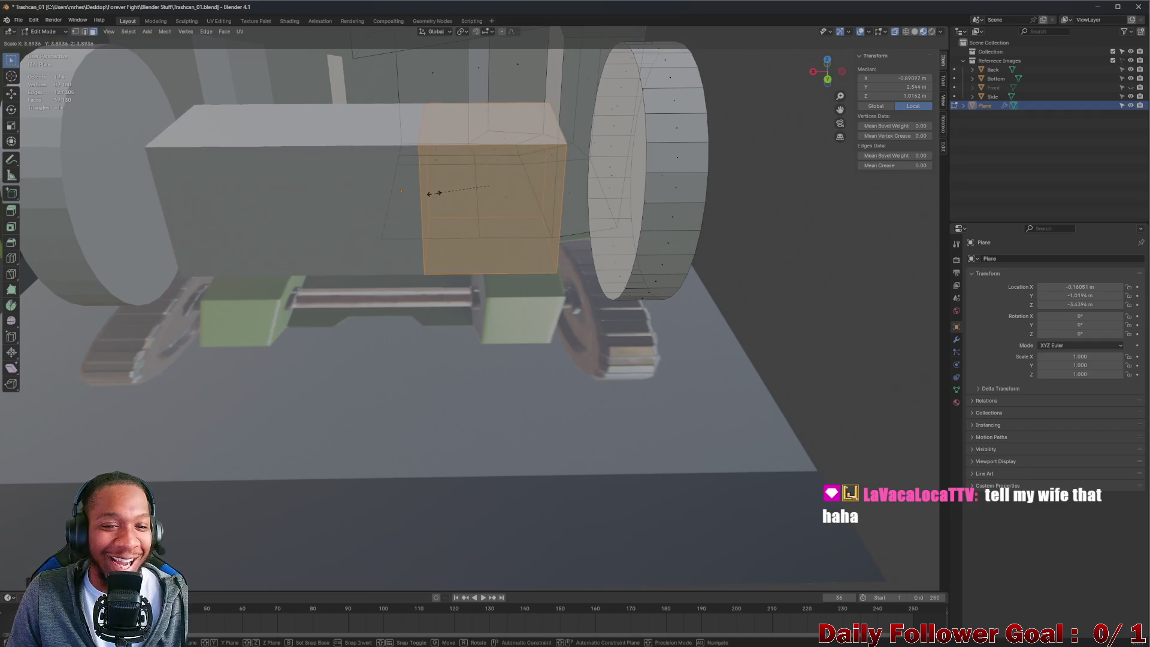
{"action": "key", "text": "Escape"}
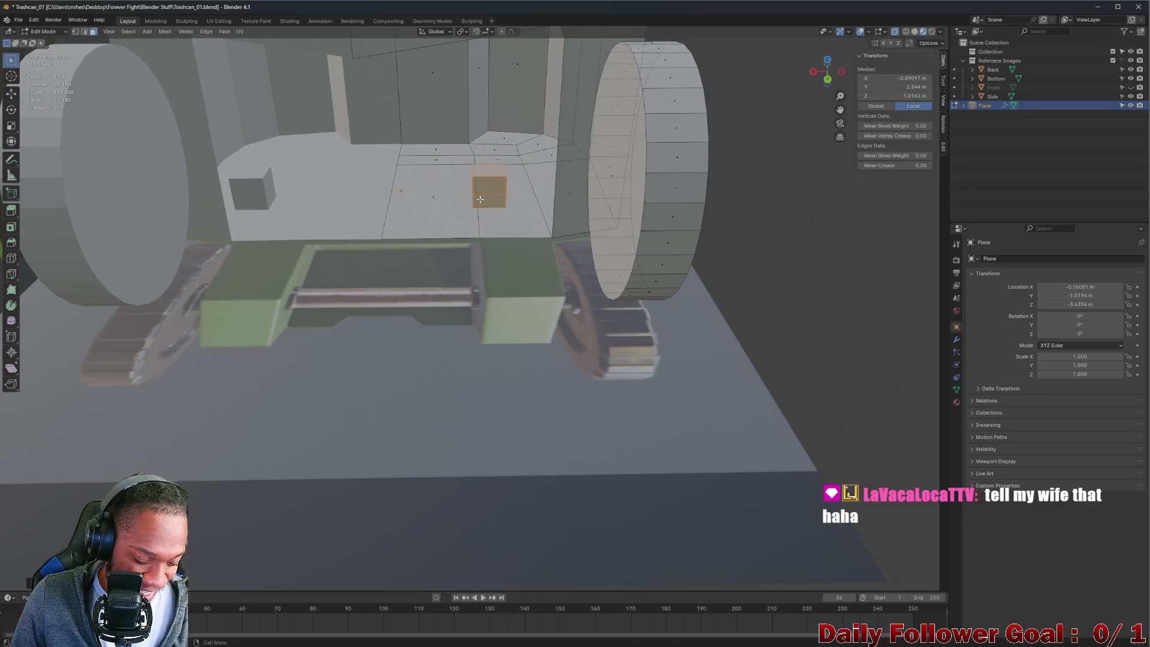
{"action": "key", "text": "s"}
{"action": "key", "text": "x"}
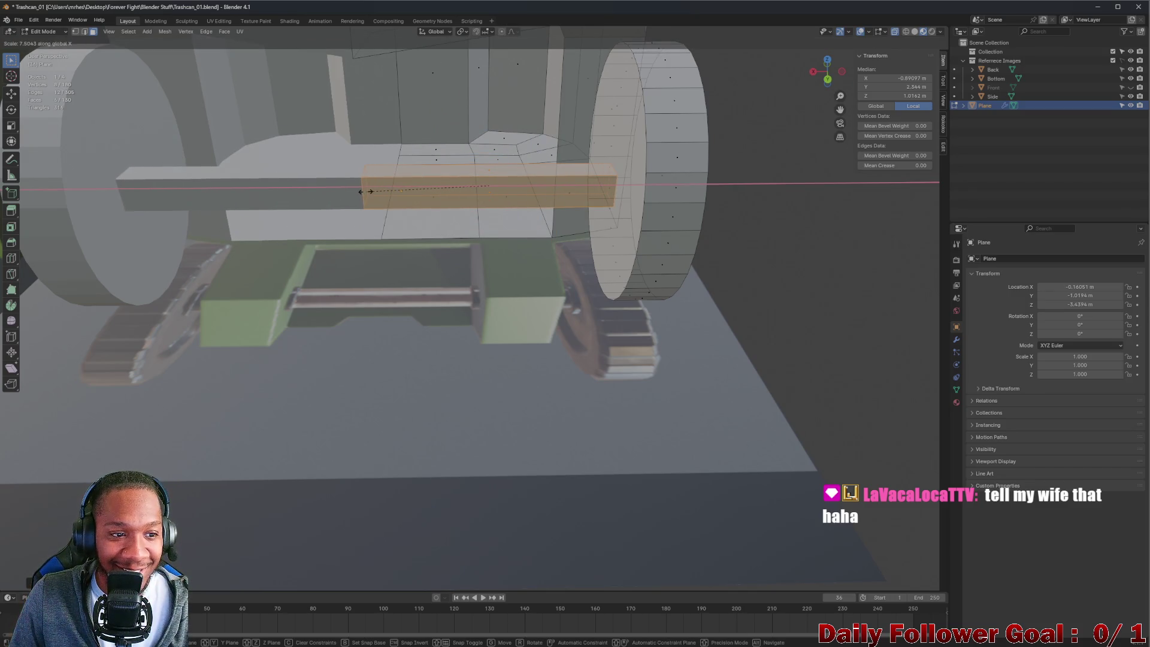
{"action": "left_click", "coordinate": [362, 191]}
{"action": "mouse_move", "coordinate": [363, 191]}
{"action": "middle_mouse_down"}
{"action": "mouse_move", "coordinate": [645, 165]}
{"action": "mouse_move", "coordinate": [634, 210]}
{"action": "mouse_move", "coordinate": [616, 182]}
{"action": "mouse_move", "coordinate": [645, 182]}
{"action": "mouse_move", "coordinate": [616, 203]}
{"action": "mouse_move", "coordinate": [606, 188]}
{"action": "mouse_move", "coordinate": [645, 196]}
{"action": "mouse_move", "coordinate": [603, 149]}
{"action": "mouse_move", "coordinate": [432, 227]}
{"action": "mouse_move", "coordinate": [503, 290]}
{"action": "mouse_move", "coordinate": [502, 314]}
{"action": "mouse_move", "coordinate": [487, 282]}
{"action": "mouse_move", "coordinate": [513, 303]}
{"action": "mouse_move", "coordinate": [503, 300]}
{"action": "mouse_move", "coordinate": [485, 283]}
{"action": "mouse_move", "coordinate": [629, 347]}
{"action": "middle_mouse_up"}
{"action": "left_click", "coordinate": [645, 165]}
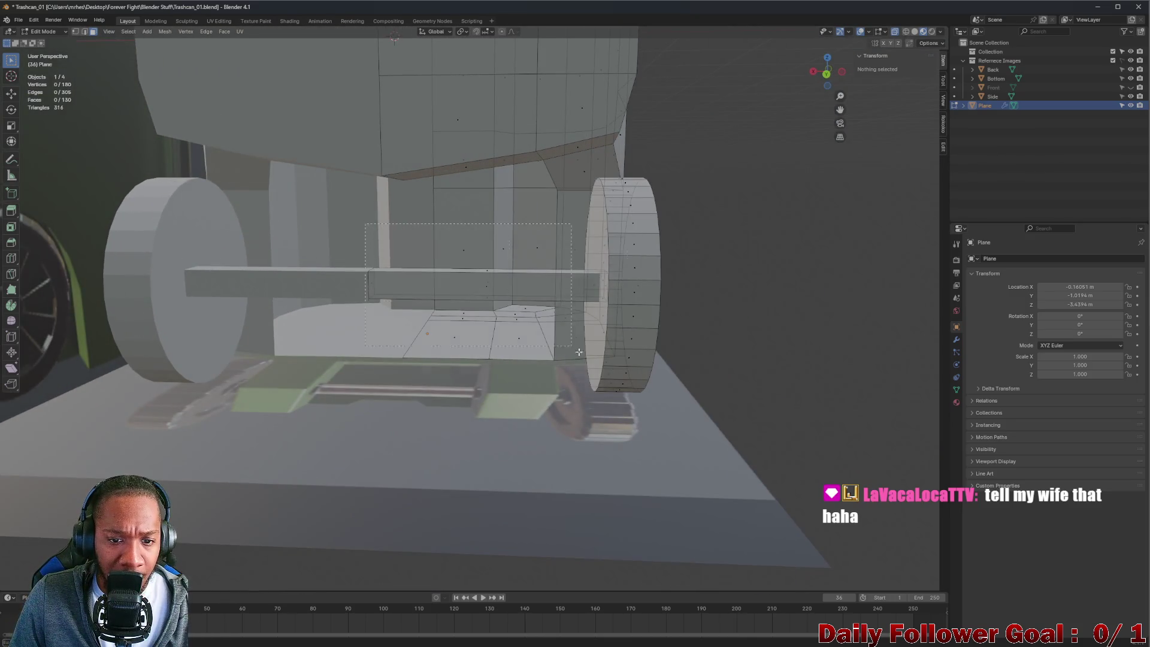
- Select the whole axle bar and switch to Left Orthographic view
{"action": "key", "text": "l"}
{"action": "middle_click_drag", "start_coordinate": [530, 290], "coordinate": [898, 327]}
{"action": "left_click", "coordinate": [819, 327]}
{"action": "left_click", "coordinate": [506, 341]}
{"action": "left_click", "coordinate": [507, 329]}
{"action": "key", "text": "l"}
{"action": "middle_click_drag", "start_coordinate": [507, 329], "coordinate": [808, 8]}
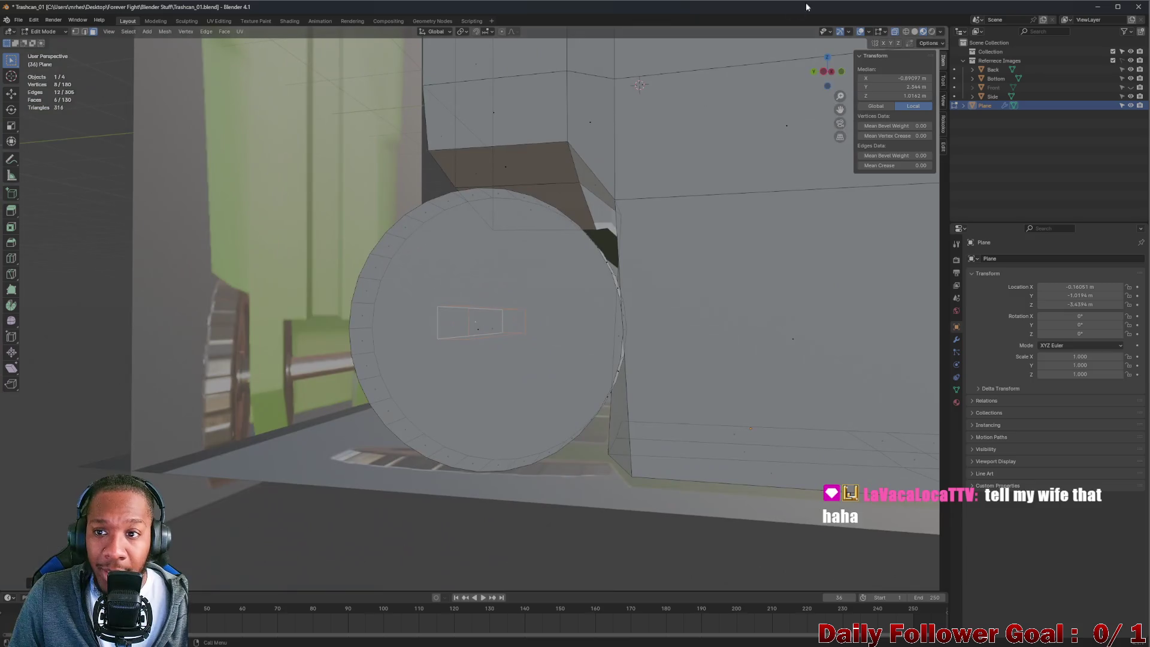
{"action": "left_click", "coordinate": [830, 71]}
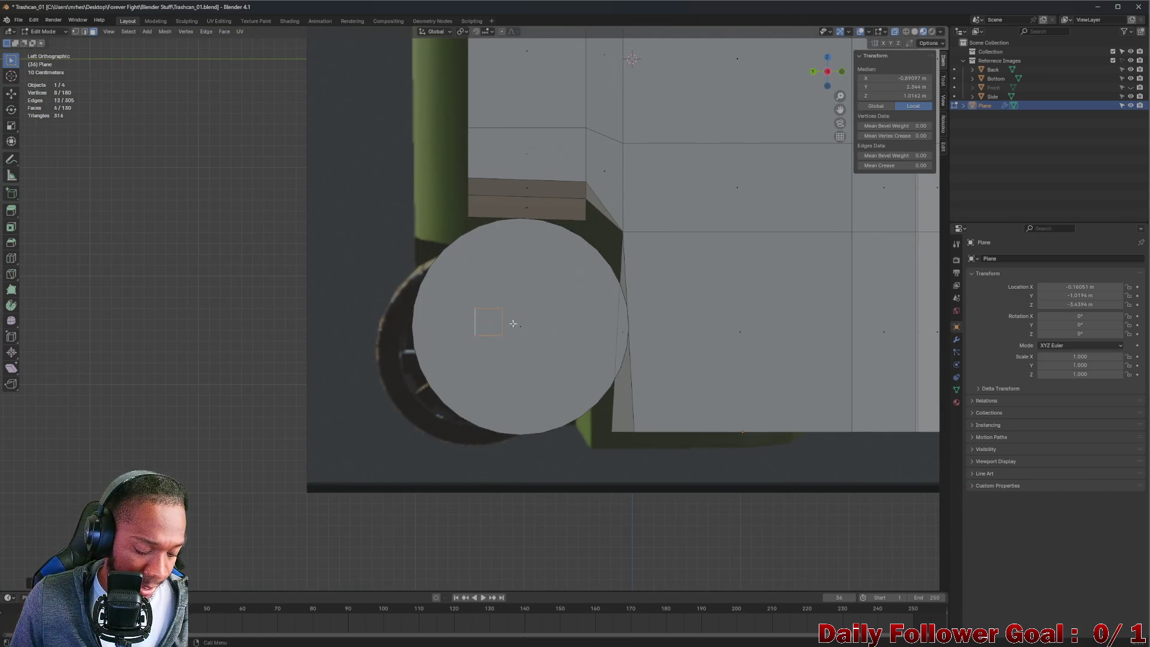
- Move the axle along Y and down along Z onto the wheel's centre, then deselect
{"action": "key", "text": "g"}
{"action": "key", "text": "x"}
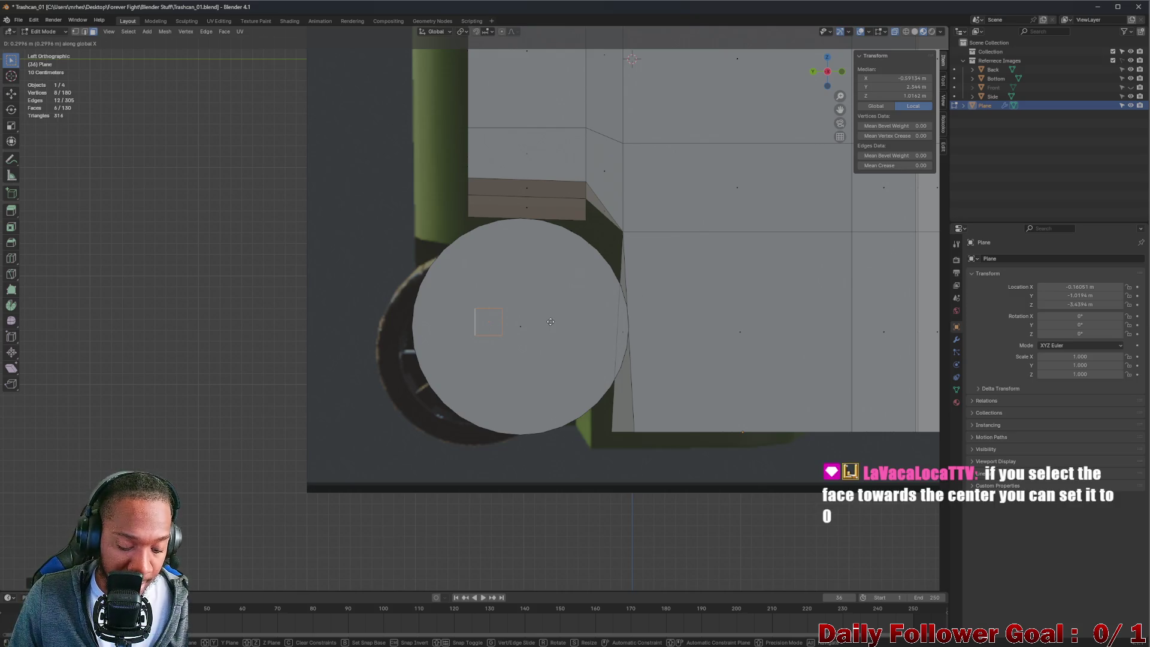
{"action": "key", "text": "y"}
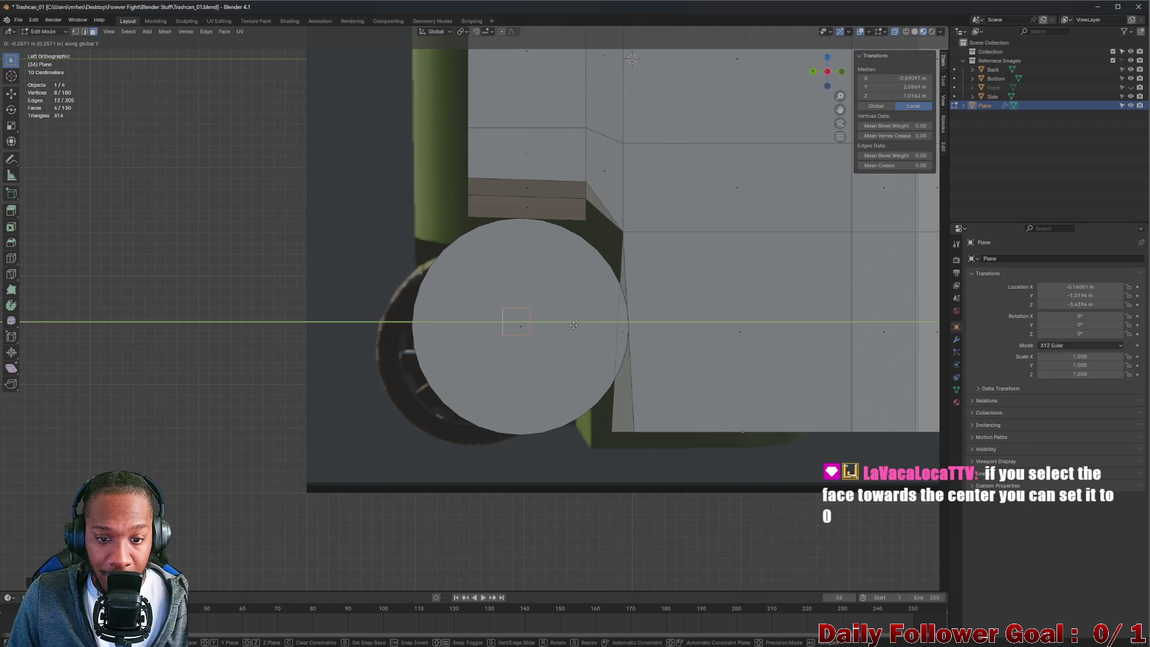
{"action": "left_click", "coordinate": [576, 326]}
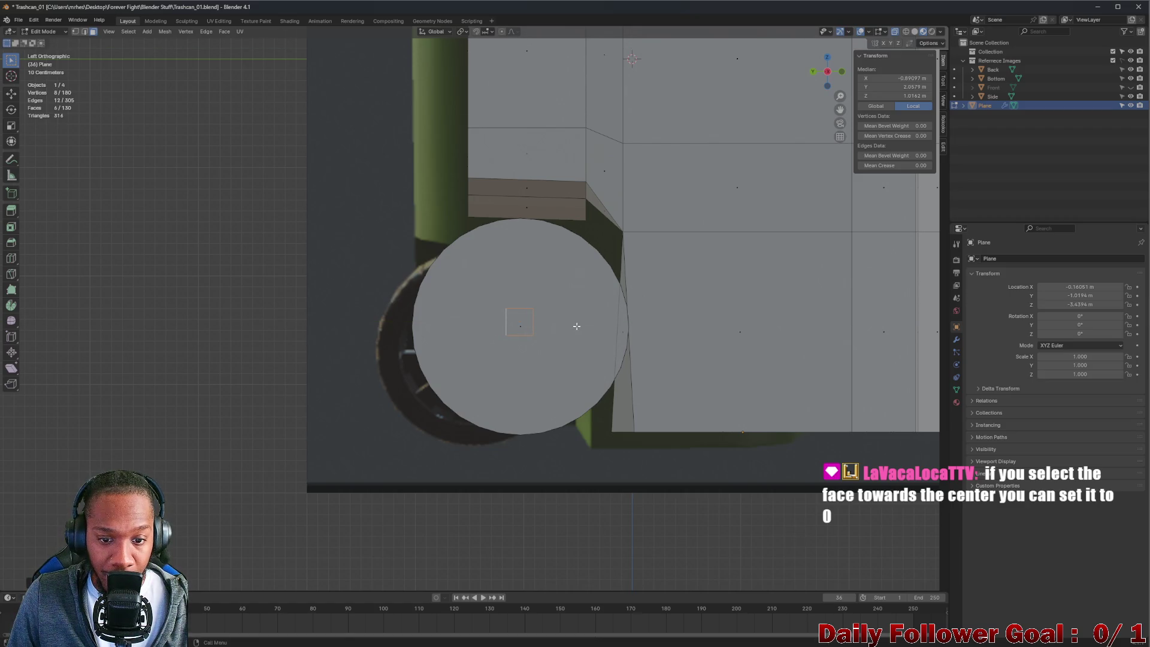
{"action": "key", "text": "g"}
{"action": "key", "text": "z"}
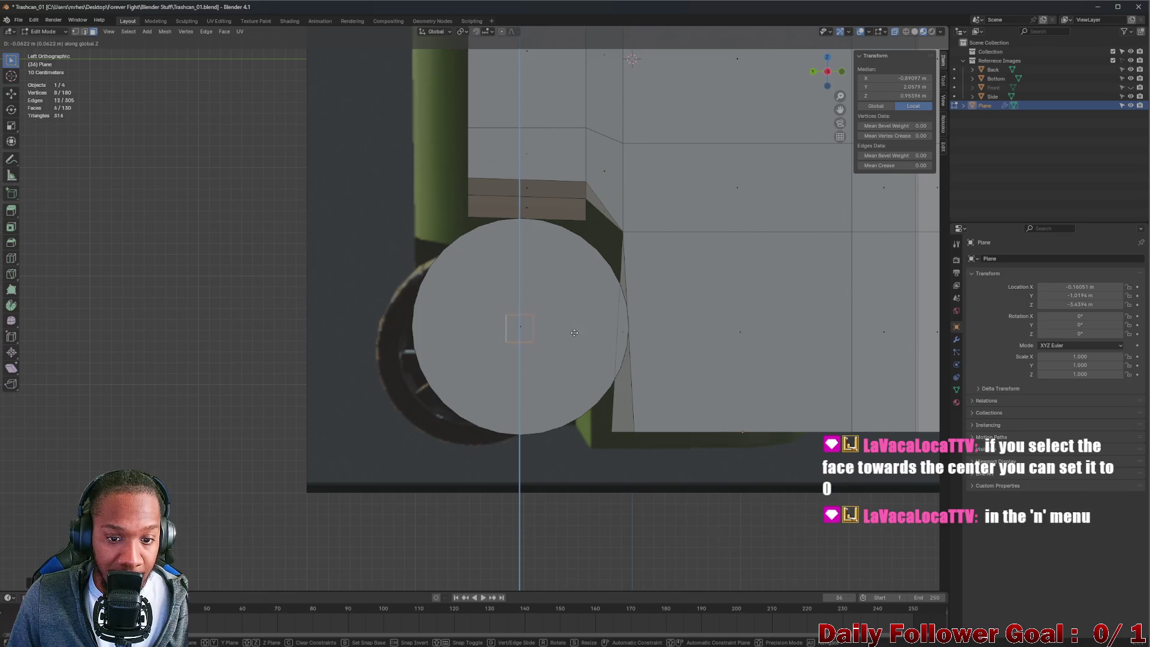
{"action": "left_click", "coordinate": [447, 316]}
{"action": "key", "text": "alt+a"}
{"action": "mouse_move", "coordinate": [447, 316]}
{"action": "middle_mouse_down"}
{"action": "mouse_move", "coordinate": [619, 230]}
{"action": "mouse_move", "coordinate": [469, 238]}
{"action": "mouse_move", "coordinate": [428, 295]}
{"action": "mouse_move", "coordinate": [681, 180]}
{"action": "mouse_move", "coordinate": [592, 215]}
{"action": "middle_mouse_up"}
{"action": "scroll", "coordinate": [619, 229], "scroll_direction": "down", "scroll_amount": 6}
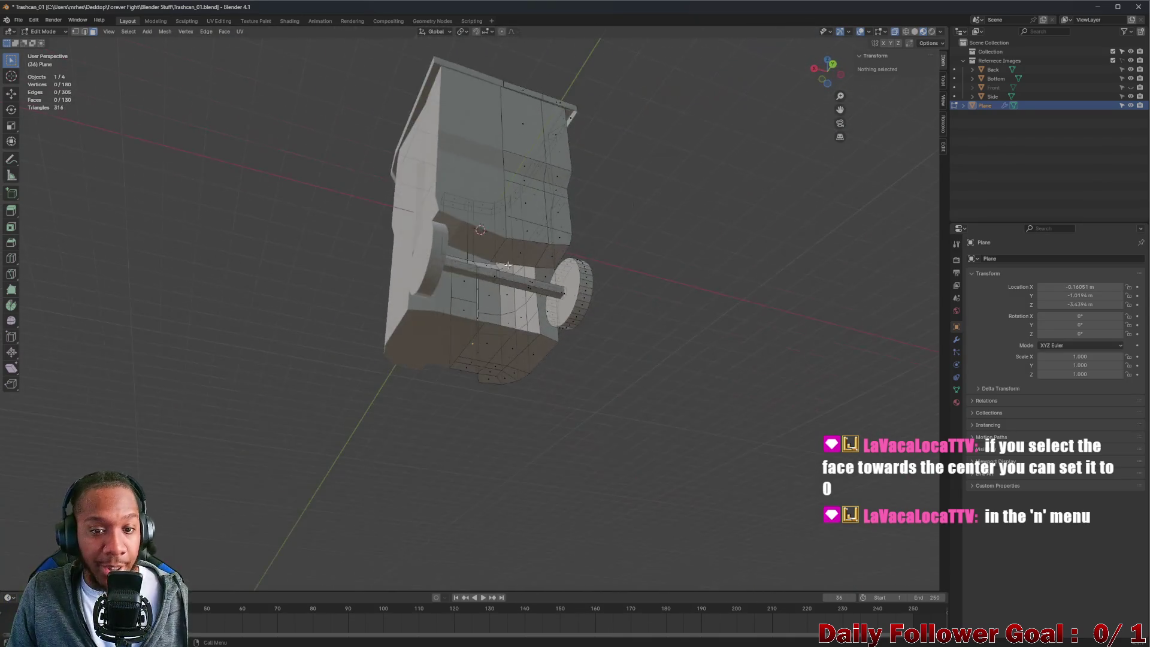
- Zoom in on the near wheel and select its flat outer cap face
{"action": "scroll", "coordinate": [507, 254], "scroll_direction": "up", "scroll_amount": 6}
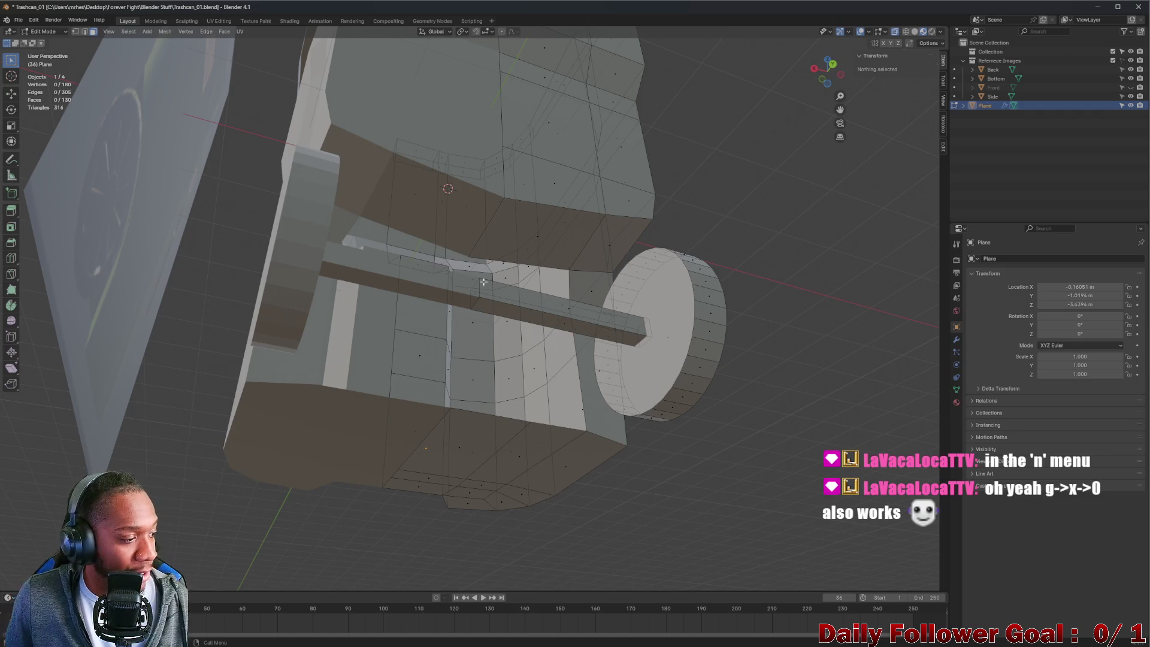
{"action": "mouse_move", "coordinate": [571, 180]}
{"action": "middle_mouse_down"}
{"action": "mouse_move", "coordinate": [559, 257]}
{"action": "mouse_move", "coordinate": [500, 264]}
{"action": "mouse_move", "coordinate": [505, 246]}
{"action": "mouse_move", "coordinate": [506, 277]}
{"action": "mouse_move", "coordinate": [557, 383]}
{"action": "middle_mouse_up"}
{"action": "scroll", "coordinate": [580, 430], "scroll_direction": "up", "scroll_amount": 5}
{"action": "left_click", "coordinate": [579, 429]}
{"action": "mouse_move", "coordinate": [580, 429]}
{"action": "middle_mouse_down"}
{"action": "mouse_move", "coordinate": [559, 389]}
{"action": "mouse_move", "coordinate": [529, 451]}
{"action": "mouse_move", "coordinate": [605, 461]}
{"action": "mouse_move", "coordinate": [567, 428]}
{"action": "mouse_move", "coordinate": [616, 403]}
{"action": "mouse_move", "coordinate": [554, 453]}
{"action": "middle_mouse_up"}
{"action": "scroll", "coordinate": [560, 390], "scroll_direction": "up", "scroll_amount": 3}
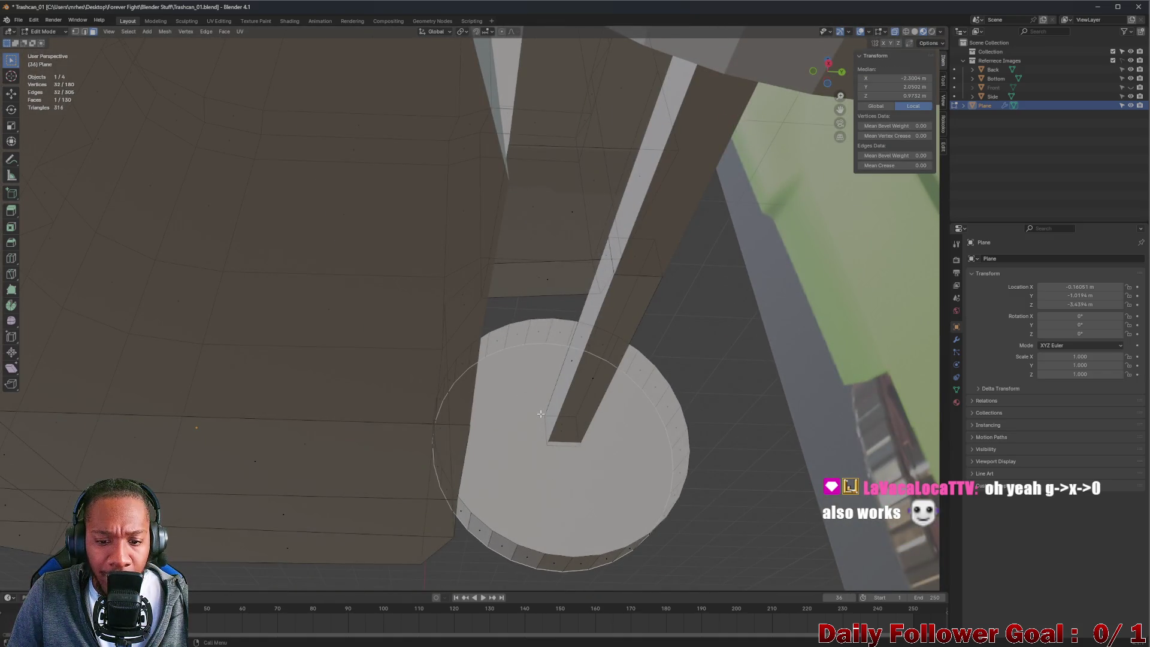
- Try moving the wheel cap face to X 0 with G X 0, then deselect
{"action": "middle_click_drag", "start_coordinate": [540, 413], "coordinate": [534, 462]}
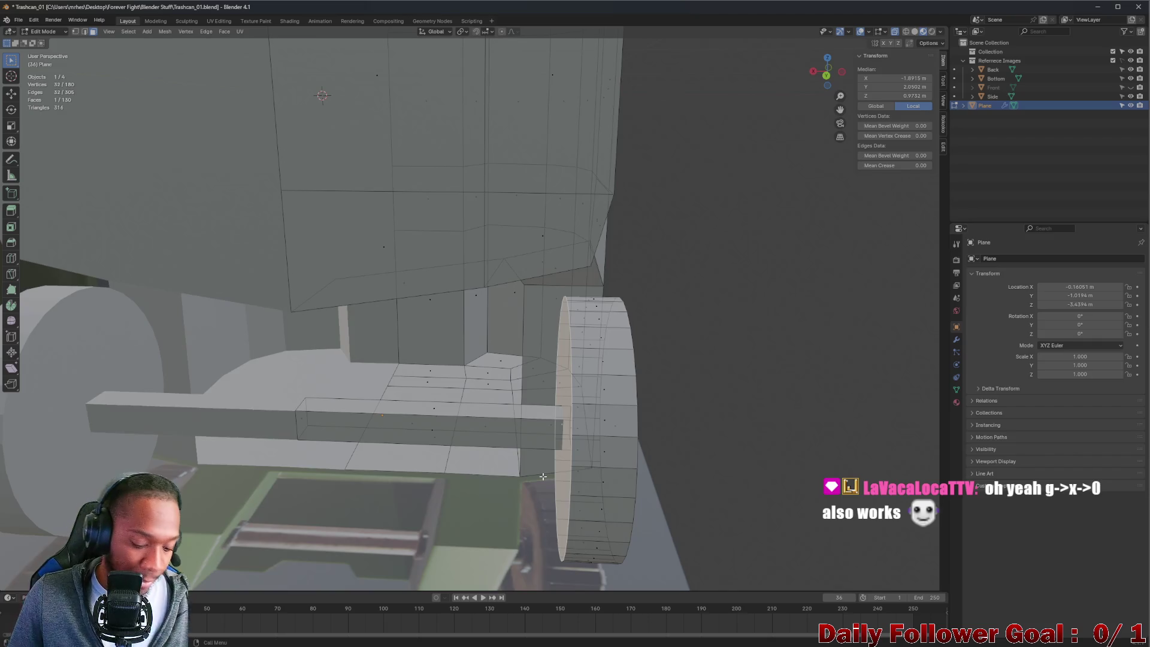
{"action": "type", "text": "gx"}
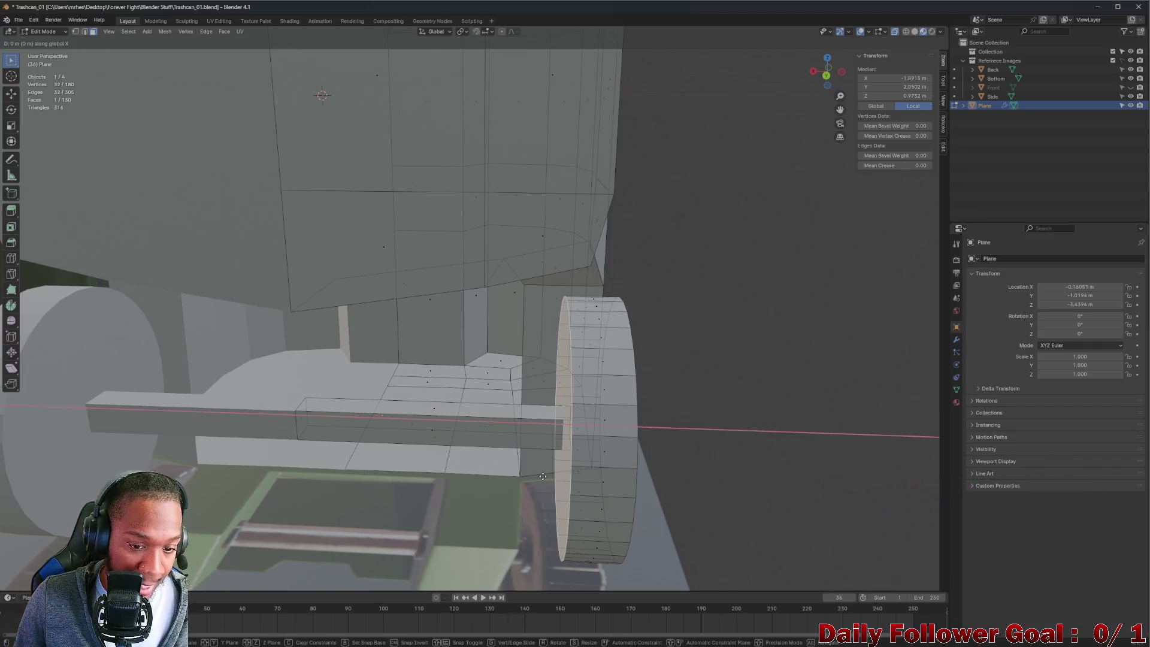
{"action": "type", "text": "0"}
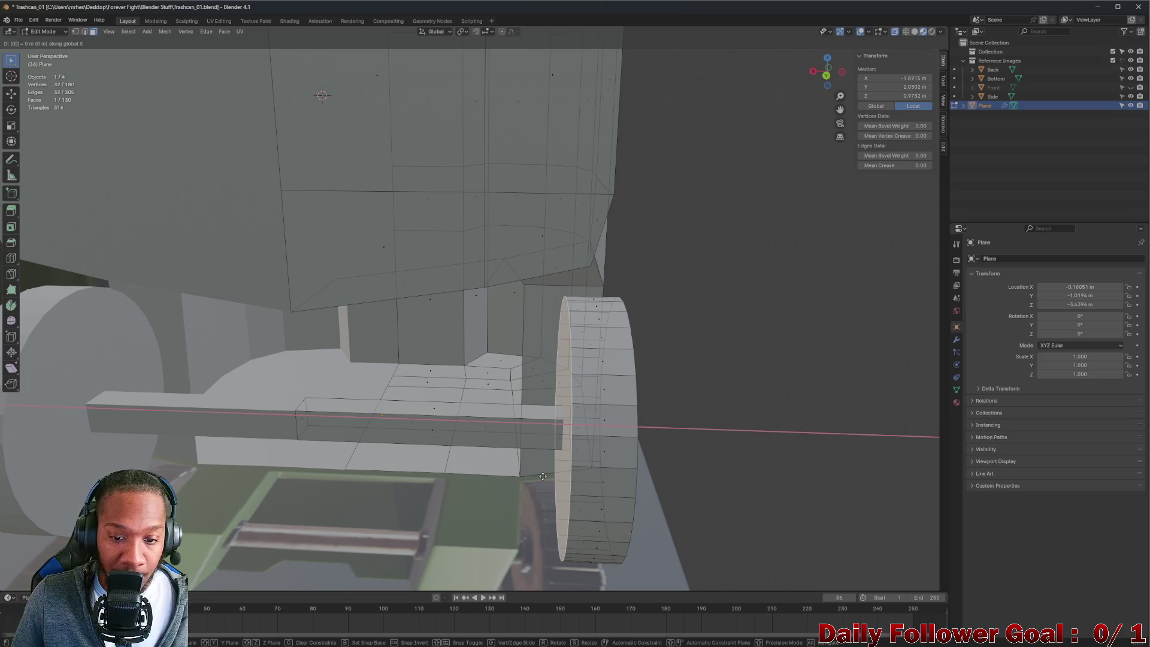
{"action": "type", "text": "90"}
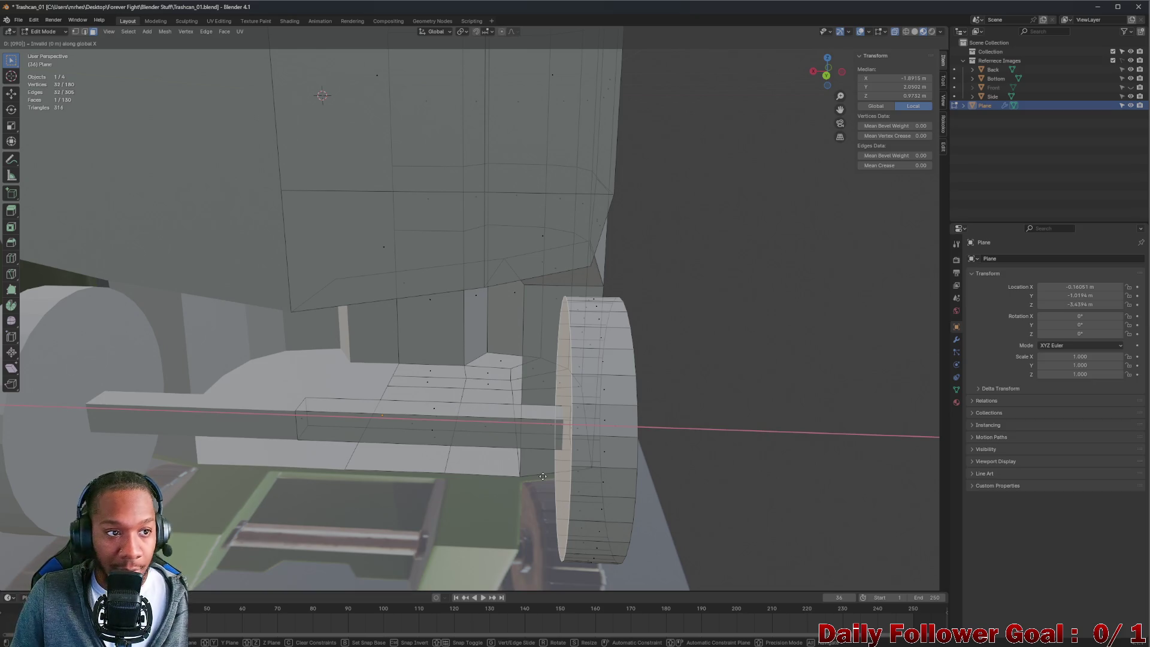
{"action": "type", "text": "0000"}
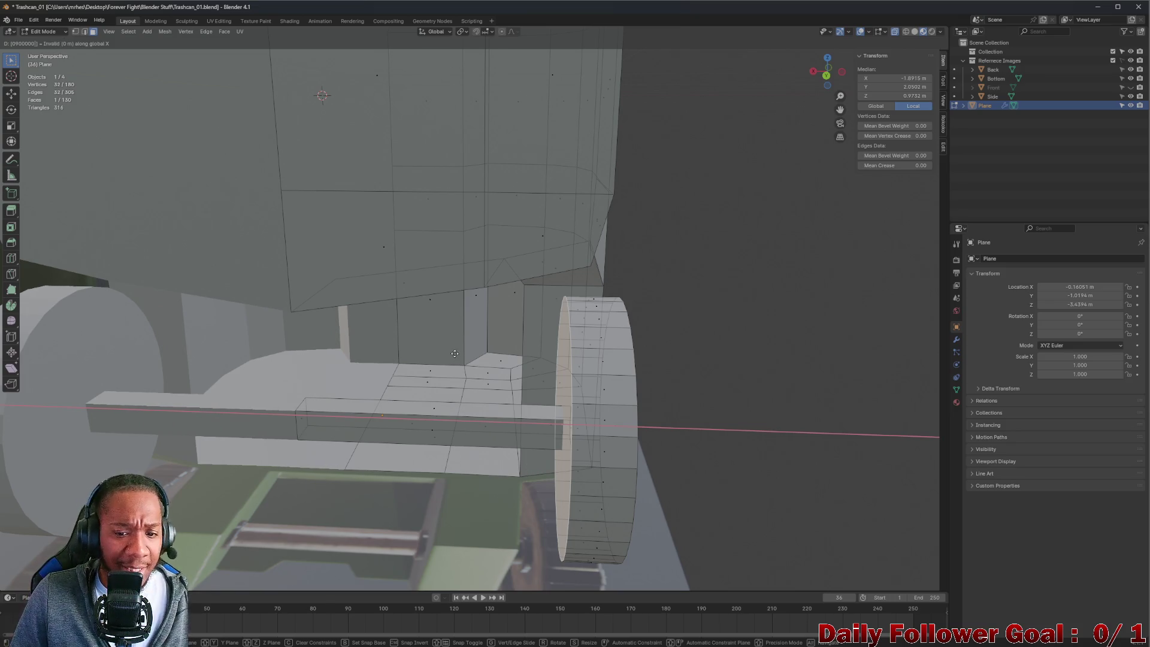
{"action": "key", "text": "g"}
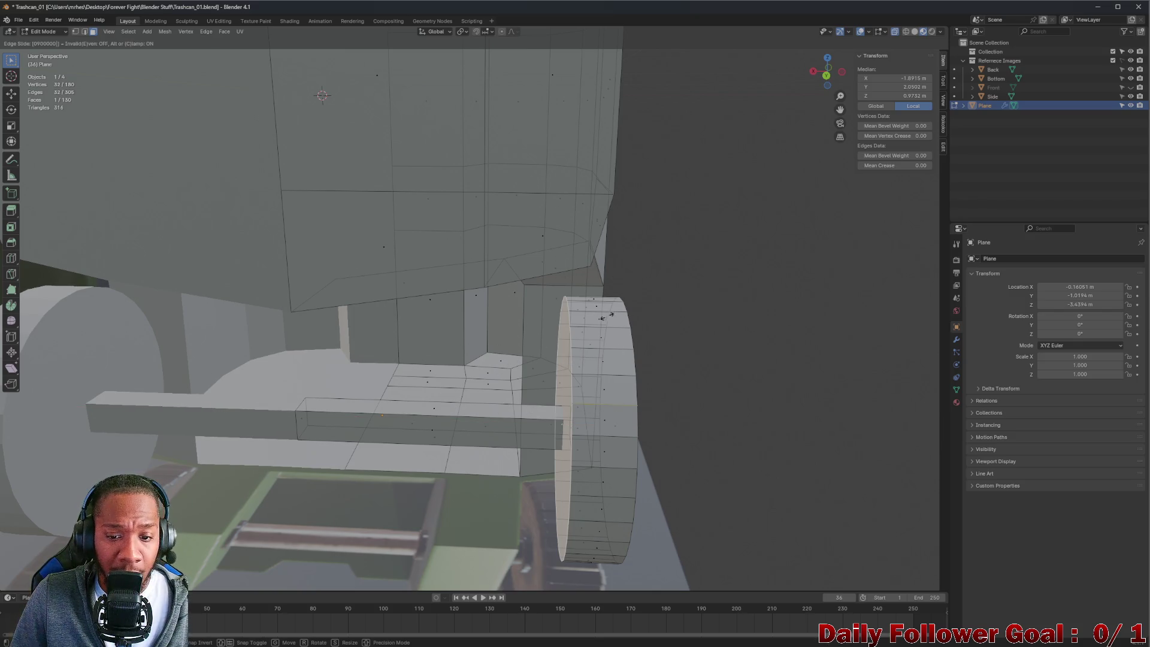
{"action": "key", "text": "Escape"}
{"action": "middle_click_drag", "start_coordinate": [601, 317], "coordinate": [582, 407]}
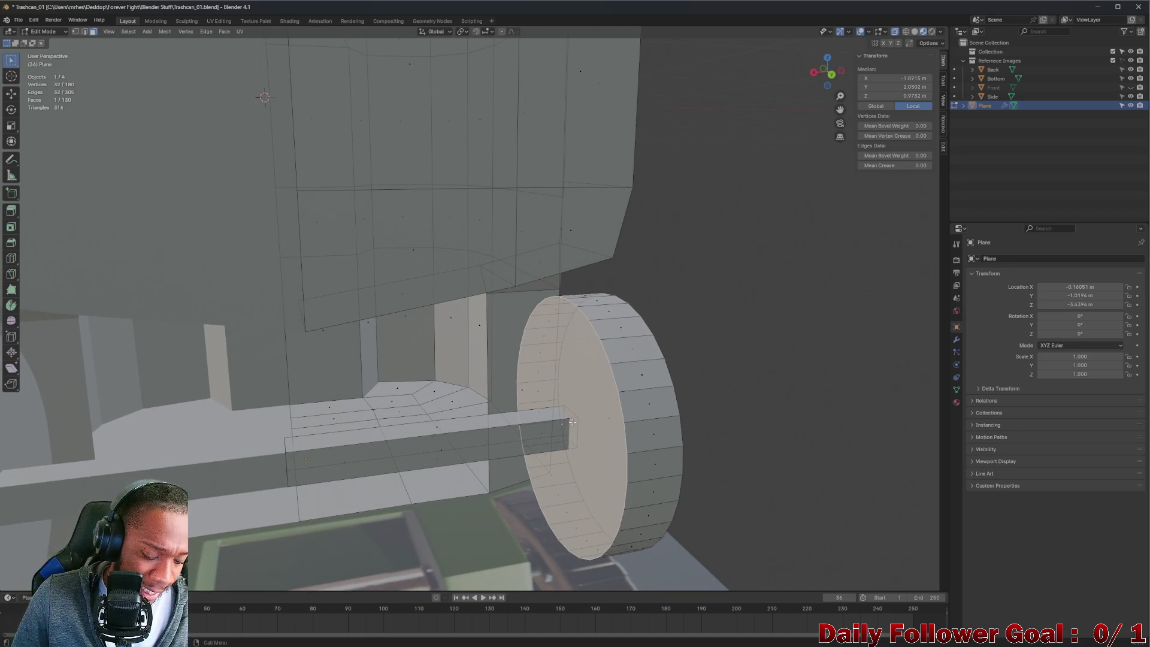
{"action": "key", "text": "g"}
{"action": "key", "text": "Escape"}
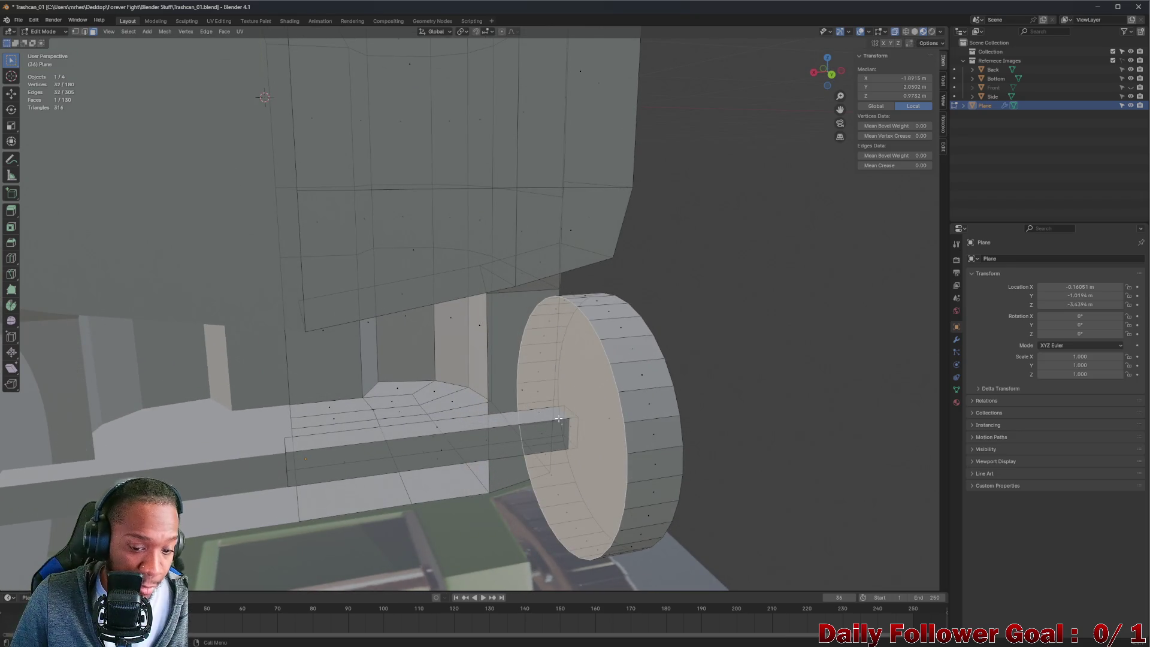
{"action": "key", "text": "g"}
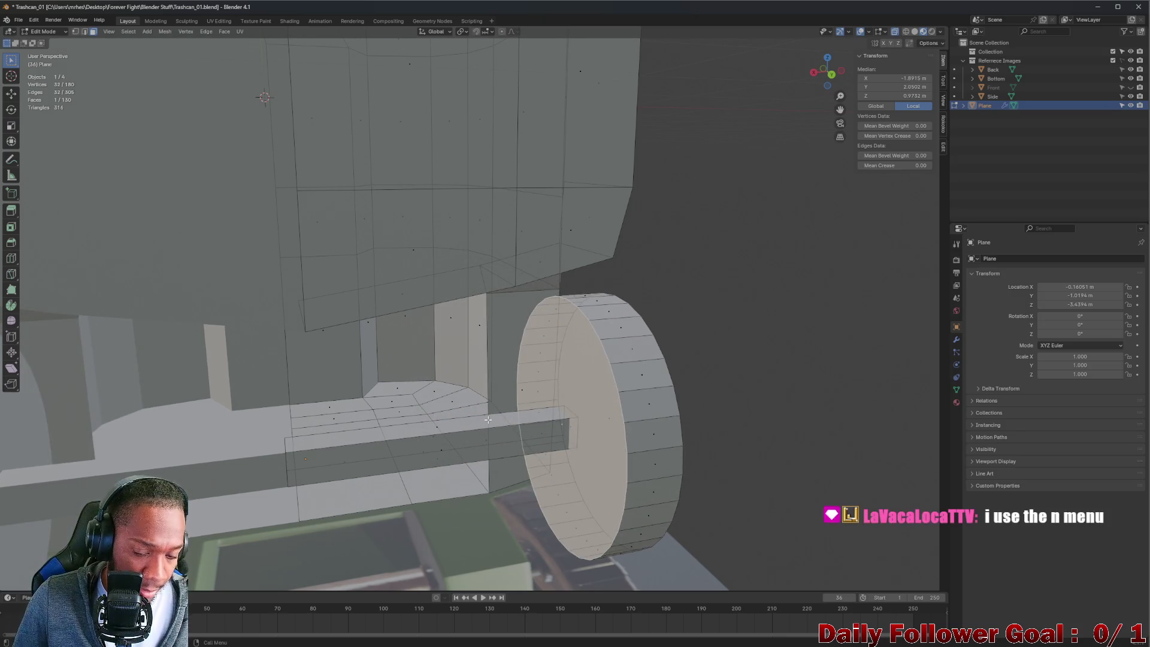
{"action": "key", "text": "x"}
{"action": "key", "text": "0"}
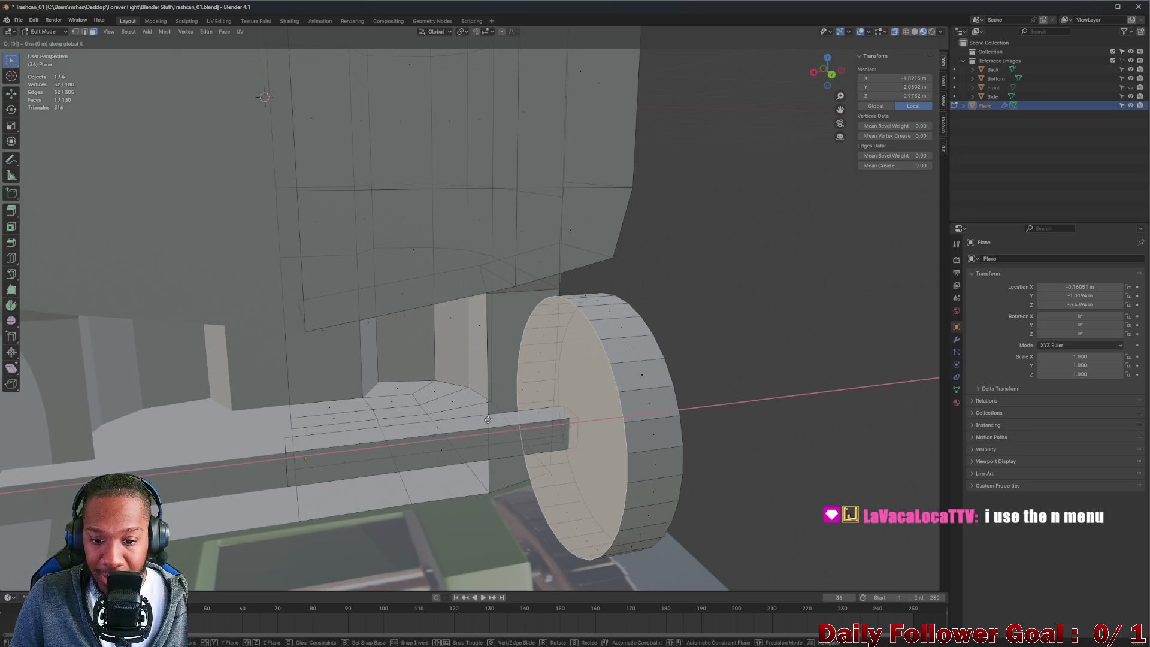
{"action": "key", "text": "Return"}
{"action": "middle_click_drag", "start_coordinate": [585, 404], "coordinate": [609, 412]}
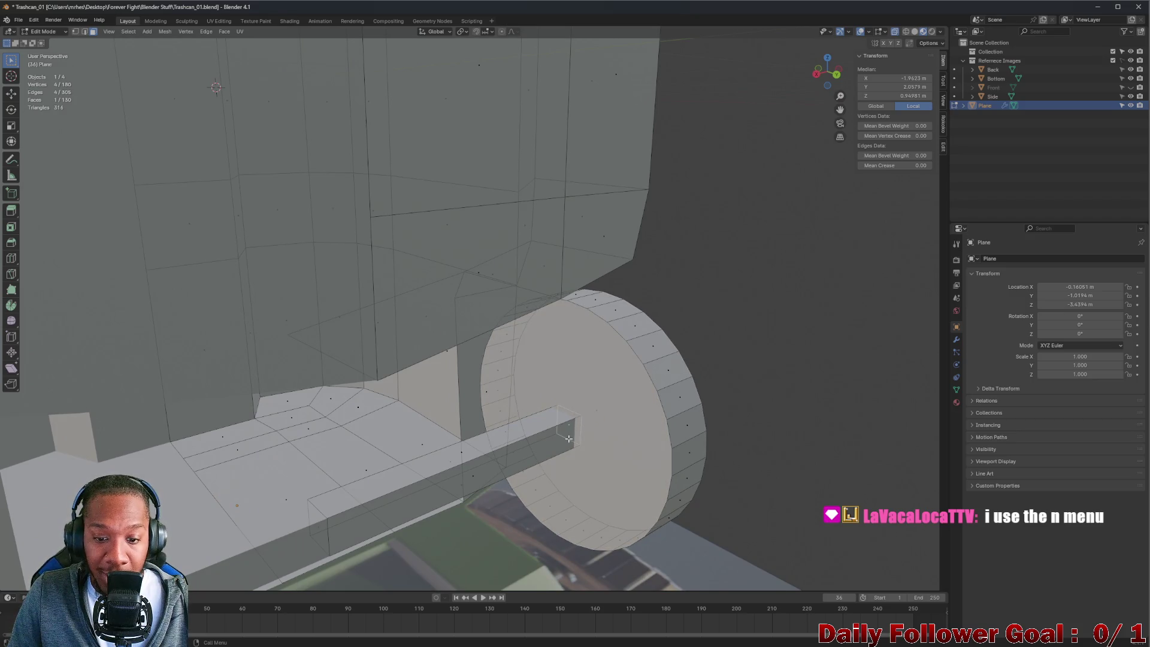
{"action": "key", "text": "alt+a"}
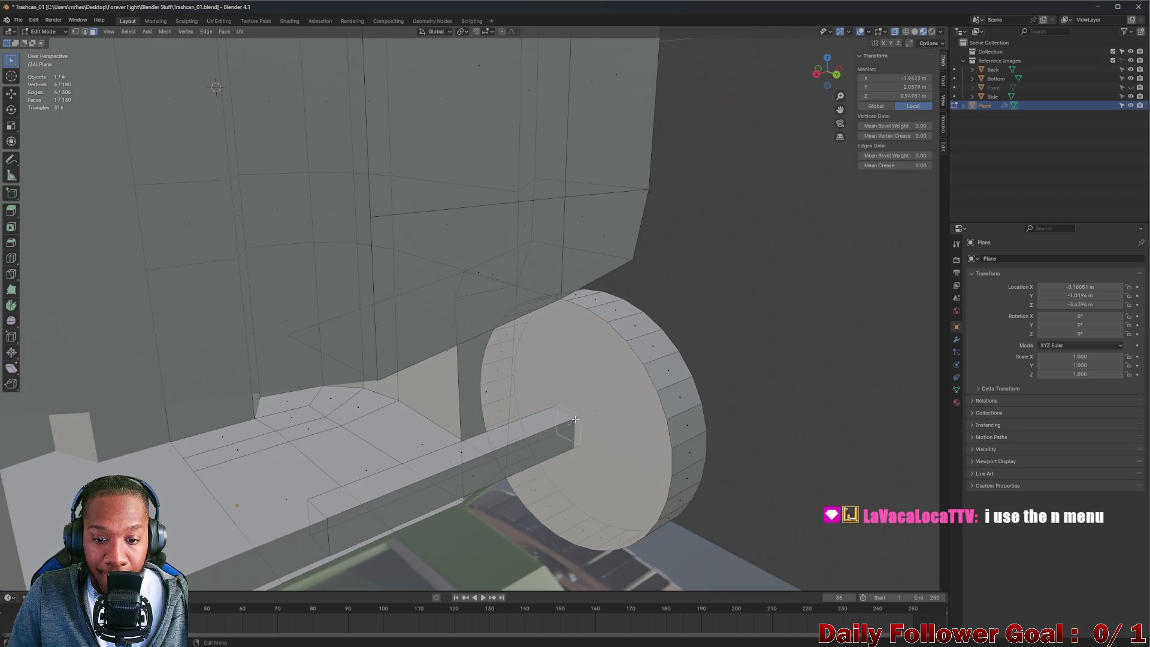
- Set the wheel face's X to 0 in the Transform sidebar, then undo the stretched wheel
{"action": "middle_click_drag", "start_coordinate": [560, 372], "coordinate": [561, 470]}
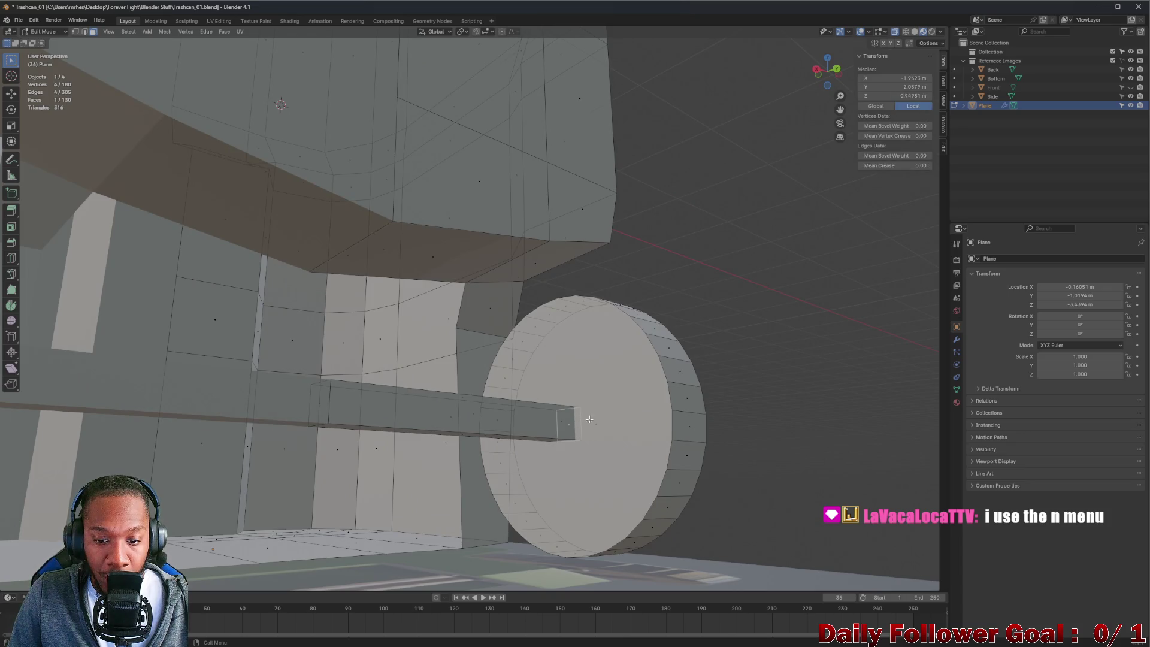
{"action": "mouse_move", "coordinate": [569, 363]}
{"action": "middle_mouse_down"}
{"action": "mouse_move", "coordinate": [601, 385]}
{"action": "mouse_move", "coordinate": [570, 385]}
{"action": "mouse_move", "coordinate": [565, 427]}
{"action": "middle_mouse_up"}
{"action": "left_click", "coordinate": [566, 428]}
{"action": "left_click", "coordinate": [563, 425]}
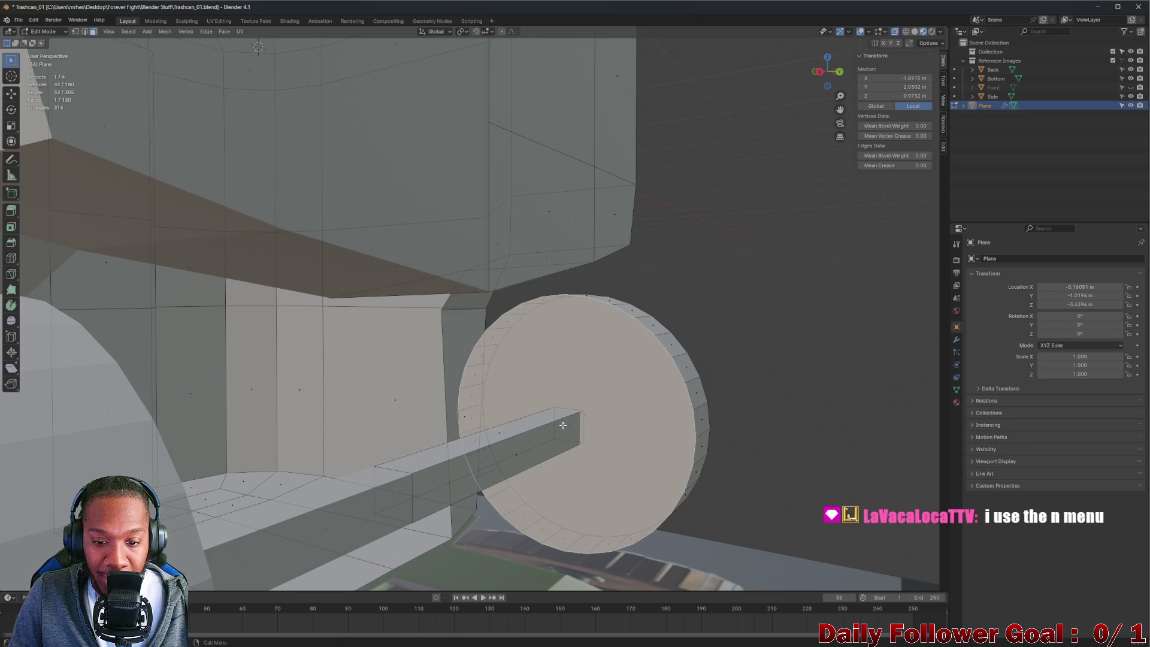
{"action": "middle_click_drag", "start_coordinate": [633, 437], "coordinate": [598, 434]}
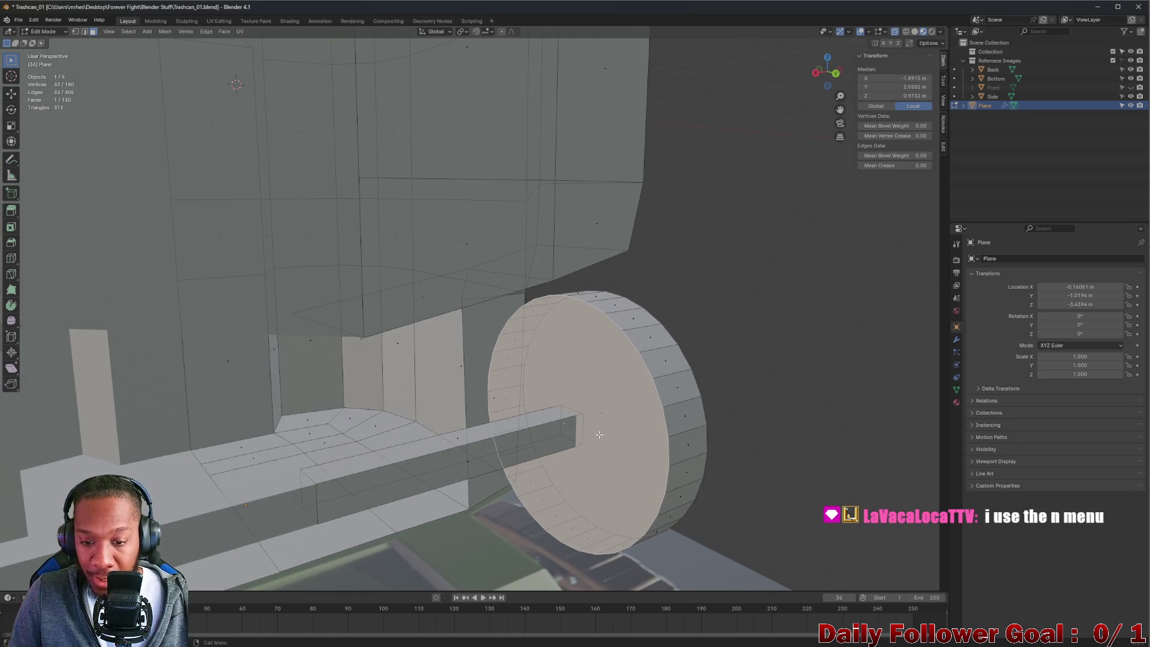
{"action": "key", "text": "n"}
{"action": "key", "text": "n"}
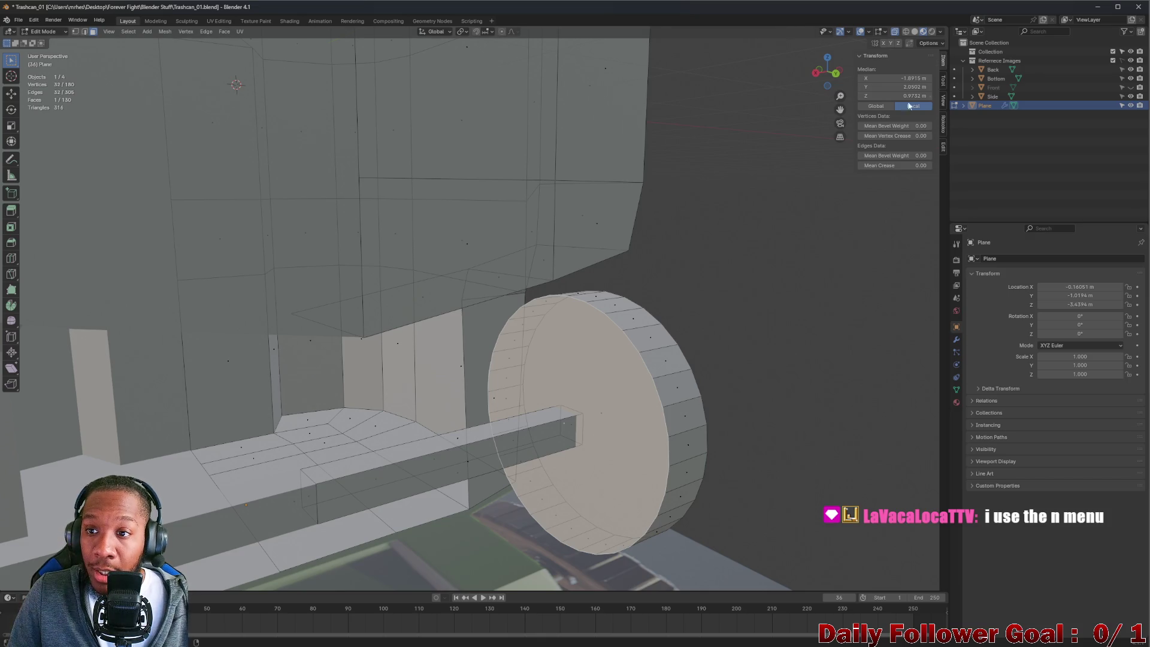
{"action": "left_click", "coordinate": [904, 78]}
{"action": "type", "text": "0"}
{"action": "key", "text": "Return"}
{"action": "mouse_move", "coordinate": [479, 263]}
{"action": "middle_mouse_down"}
{"action": "mouse_move", "coordinate": [437, 311]}
{"action": "mouse_move", "coordinate": [405, 297]}
{"action": "middle_mouse_up"}
{"action": "key", "text": "ctrl+z"}
{"action": "scroll", "coordinate": [403, 372], "scroll_direction": "up", "scroll_amount": 4}
- Select the axle's end face and set its Median X to 0
{"action": "mouse_move", "coordinate": [371, 387]}
{"action": "middle_mouse_down"}
{"action": "mouse_move", "coordinate": [429, 383]}
{"action": "mouse_move", "coordinate": [431, 418]}
{"action": "middle_mouse_up"}
{"action": "left_click", "coordinate": [434, 419]}
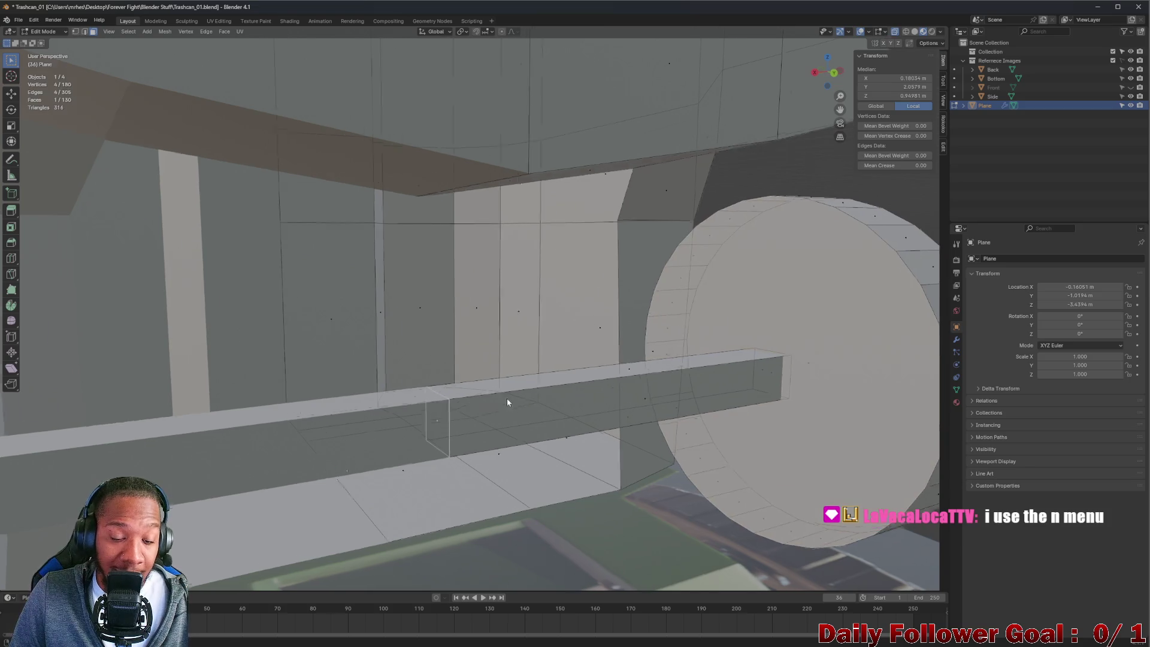
{"action": "middle_click_drag", "start_coordinate": [506, 401], "coordinate": [549, 369]}
{"action": "mouse_move", "coordinate": [597, 314]}
{"action": "middle_mouse_down"}
{"action": "mouse_move", "coordinate": [613, 311]}
{"action": "mouse_move", "coordinate": [585, 336]}
{"action": "middle_mouse_up"}
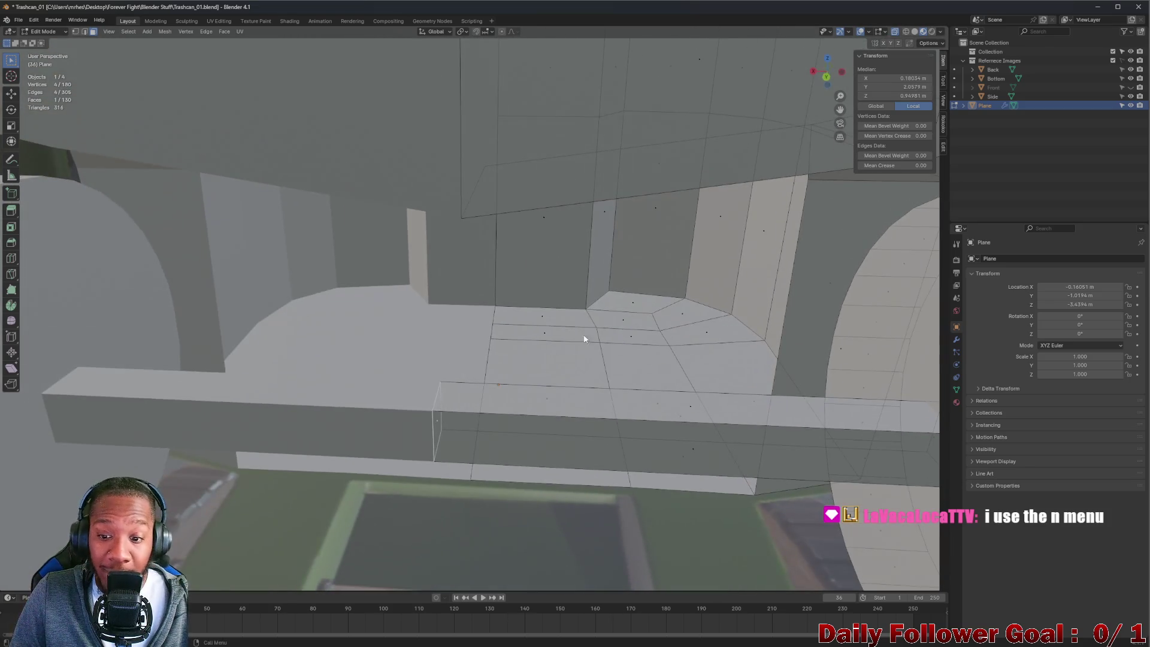
{"action": "left_click", "coordinate": [895, 77]}
{"action": "type", "text": "0"}
{"action": "key", "text": "Return"}
{"action": "mouse_move", "coordinate": [419, 327]}
{"action": "middle_mouse_down"}
{"action": "mouse_move", "coordinate": [398, 334]}
{"action": "mouse_move", "coordinate": [413, 308]}
{"action": "mouse_move", "coordinate": [431, 321]}
{"action": "mouse_move", "coordinate": [446, 280]}
{"action": "mouse_move", "coordinate": [572, 279]}
{"action": "mouse_move", "coordinate": [459, 310]}
{"action": "middle_mouse_up"}
{"action": "scroll", "coordinate": [397, 334], "scroll_direction": "down", "scroll_amount": 3}
{"action": "scroll", "coordinate": [447, 280], "scroll_direction": "up", "scroll_amount": 5}
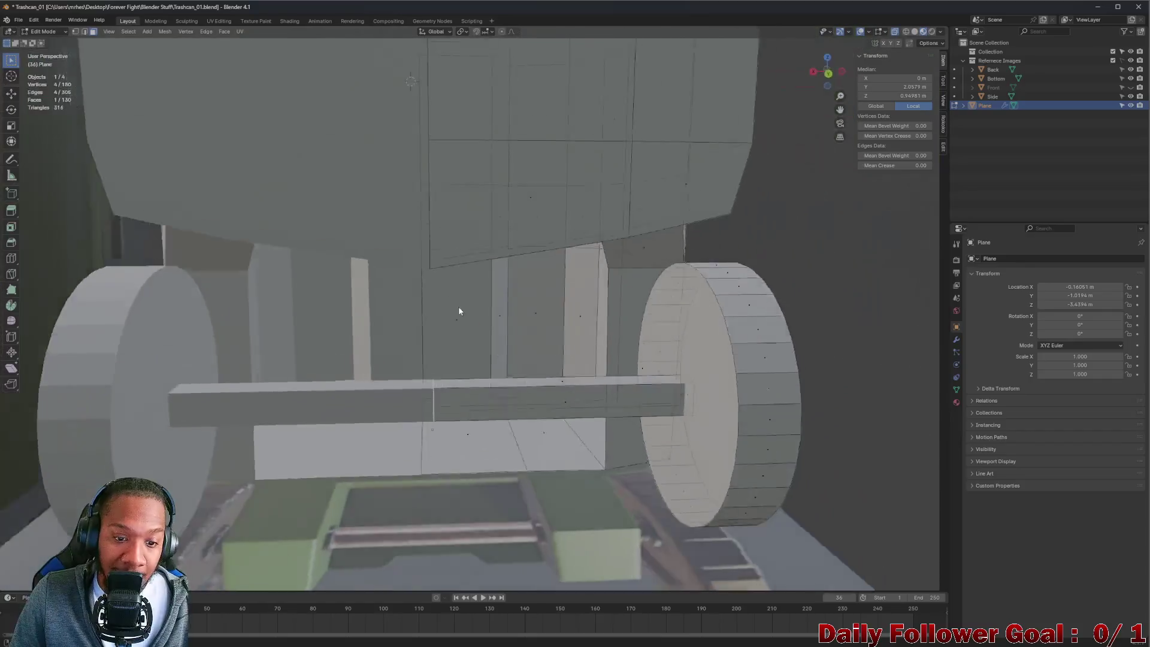
- Select two edges under the bin and set their Median X to 0
{"action": "key", "text": "alt+a"}
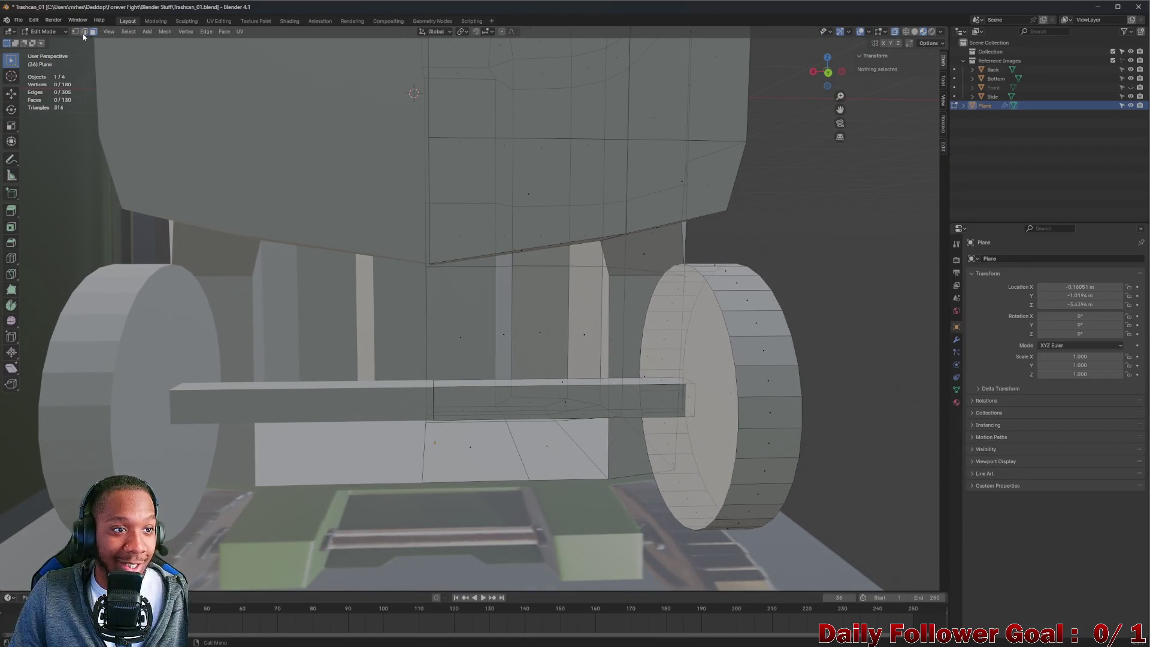
{"action": "left_click", "coordinate": [423, 473]}
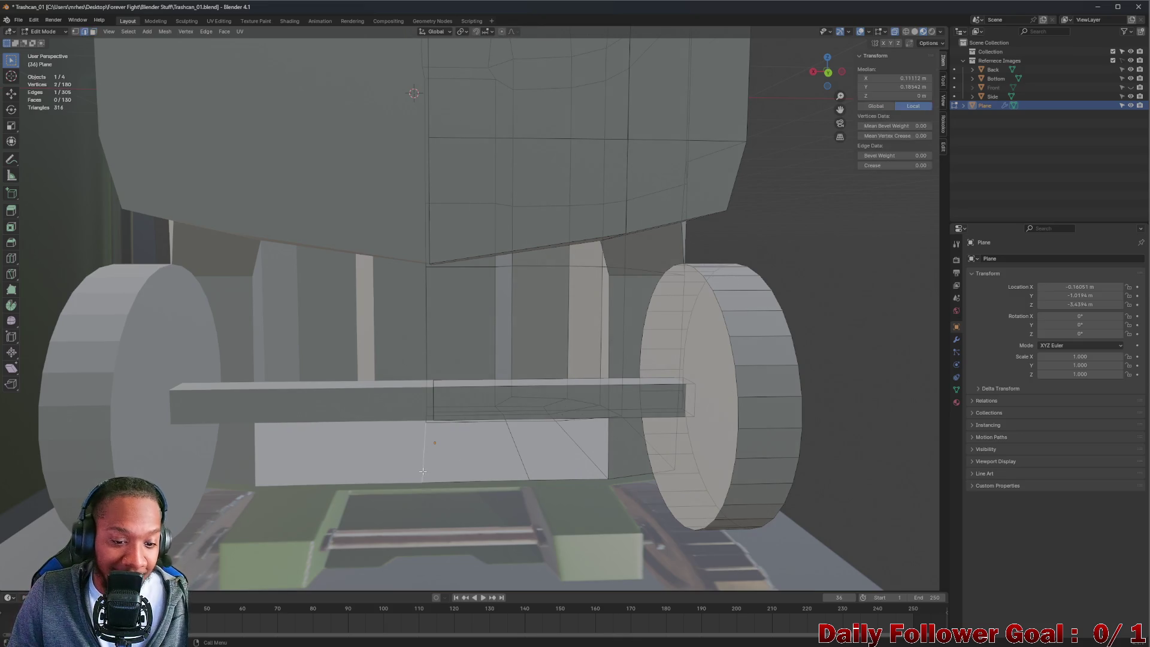
{"action": "mouse_move", "coordinate": [440, 469]}
{"action": "middle_mouse_down"}
{"action": "mouse_move", "coordinate": [421, 383]}
{"action": "mouse_move", "coordinate": [438, 455]}
{"action": "mouse_move", "coordinate": [431, 389]}
{"action": "mouse_move", "coordinate": [441, 425]}
{"action": "middle_mouse_up"}
{"action": "left_click", "coordinate": [434, 397], "text": "shift"}
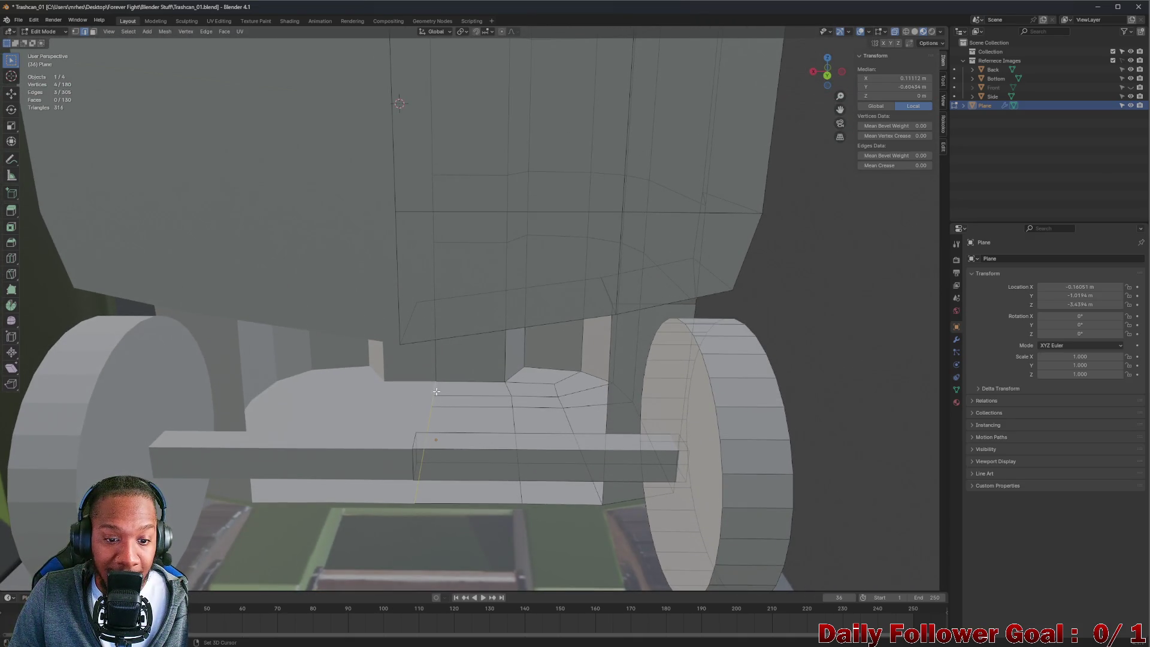
{"action": "left_click", "coordinate": [898, 79]}
{"action": "type", "text": "0"}
{"action": "key", "text": "Return"}
{"action": "middle_click_drag", "start_coordinate": [654, 95], "coordinate": [461, 259]}
{"action": "scroll", "coordinate": [451, 260], "scroll_direction": "up", "scroll_amount": 5}
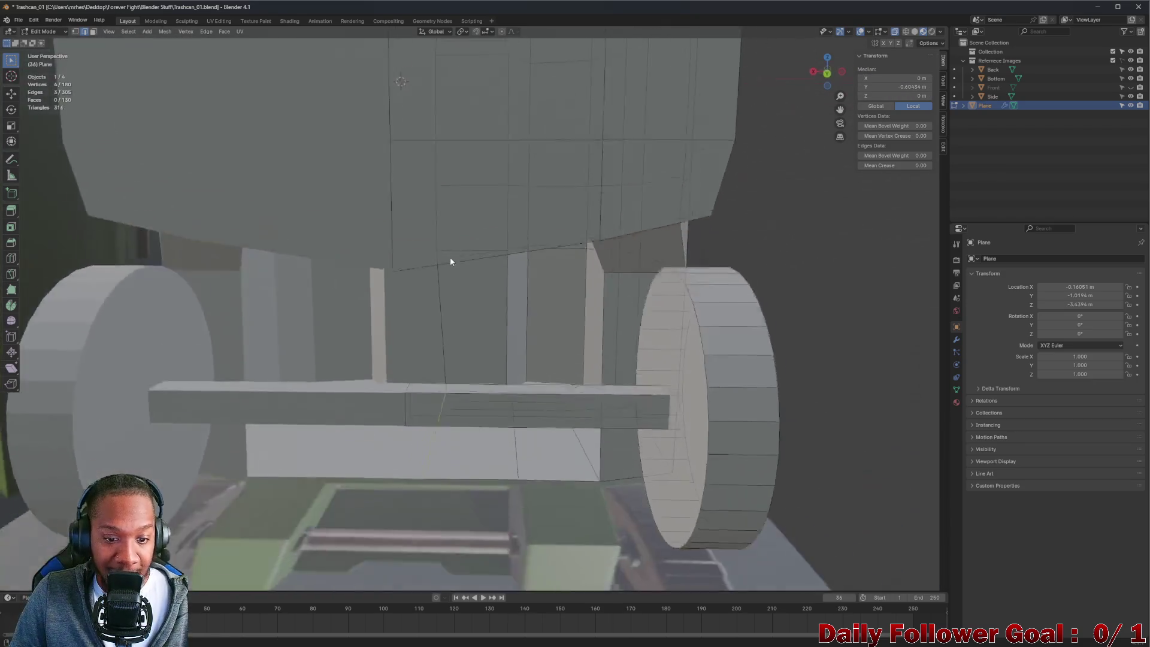
{"action": "mouse_move", "coordinate": [465, 328]}
{"action": "middle_mouse_down"}
{"action": "mouse_move", "coordinate": [385, 339]}
{"action": "mouse_move", "coordinate": [287, 303]}
{"action": "mouse_move", "coordinate": [359, 367]}
{"action": "mouse_move", "coordinate": [440, 404]}
{"action": "middle_mouse_up"}
{"action": "scroll", "coordinate": [385, 339], "scroll_direction": "down", "scroll_amount": 4}
- Move one vertical edge on the bin's front to X 0
{"action": "left_click", "coordinate": [445, 363]}
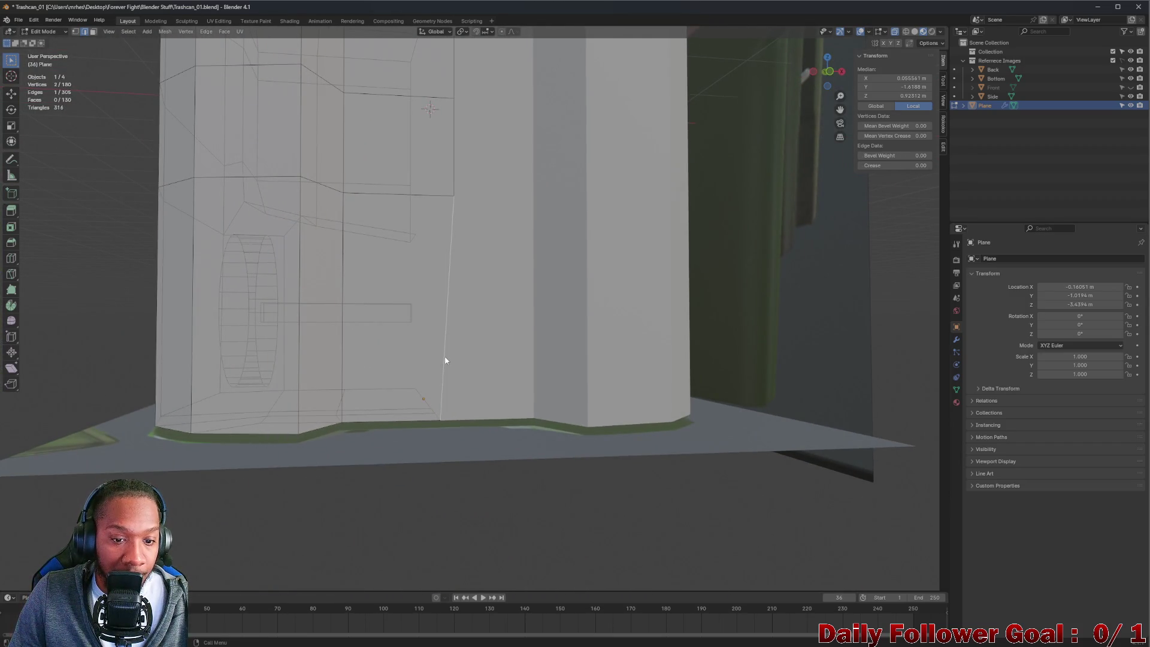
{"action": "left_click", "coordinate": [912, 78]}
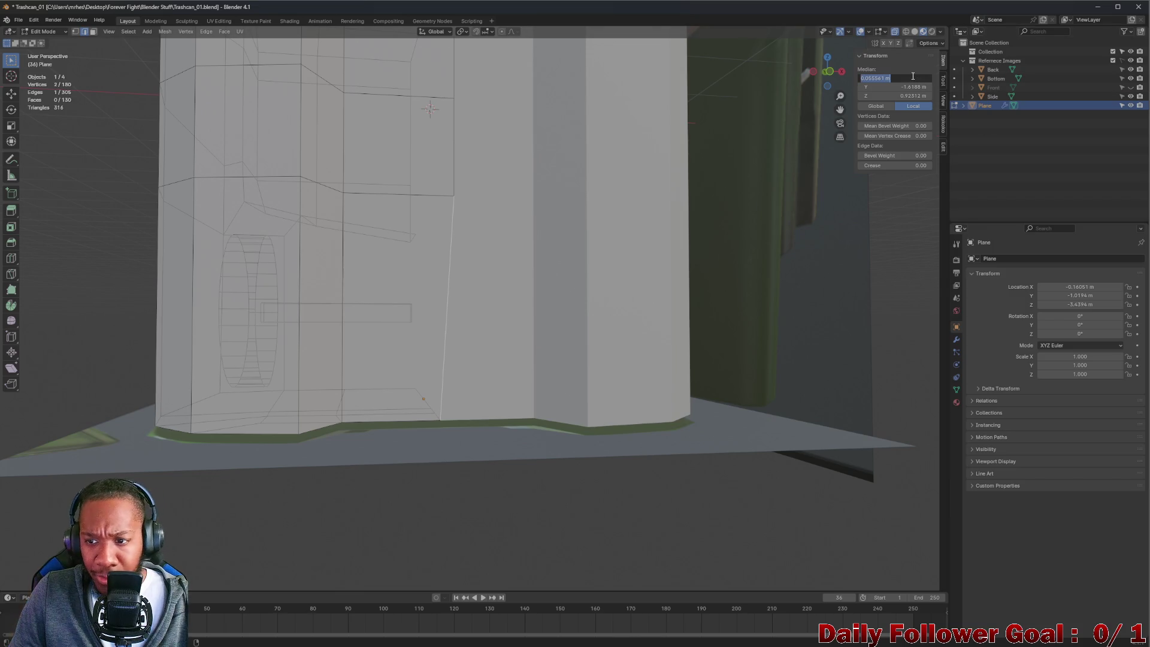
{"action": "type", "text": "0"}
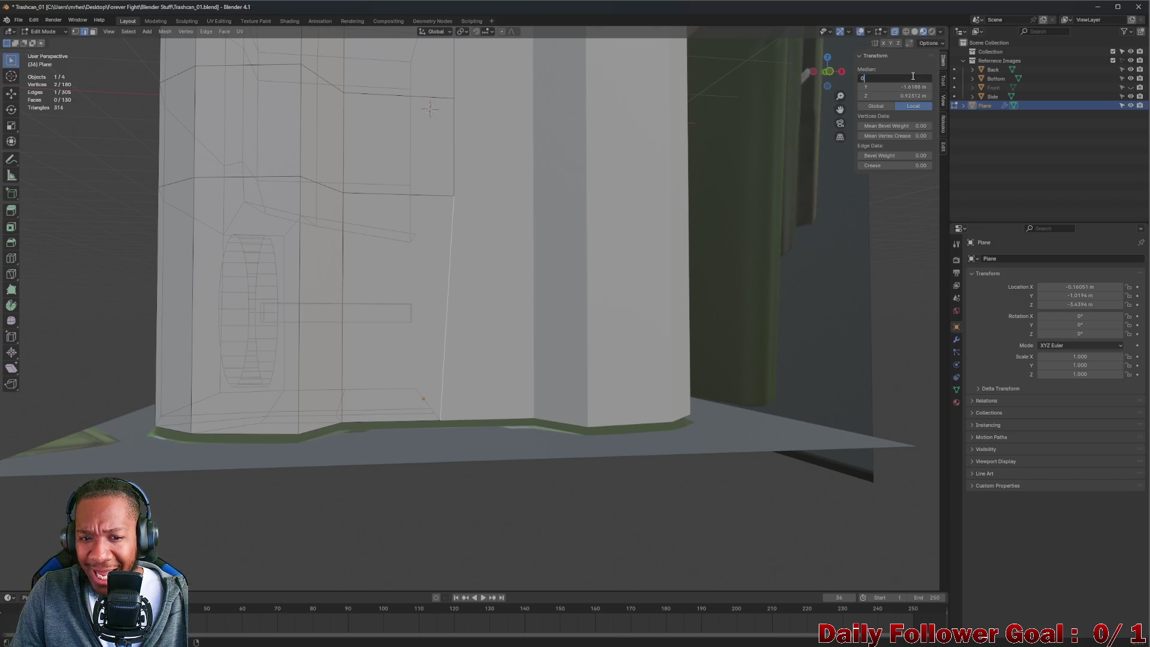
{"action": "key", "text": "Return"}
- Select several connected vertical edges down the bin's front
{"action": "mouse_move", "coordinate": [539, 179]}
{"action": "middle_mouse_down"}
{"action": "mouse_move", "coordinate": [500, 154]}
{"action": "mouse_move", "coordinate": [431, 308]}
{"action": "mouse_move", "coordinate": [399, 327]}
{"action": "mouse_move", "coordinate": [430, 312]}
{"action": "mouse_move", "coordinate": [424, 321]}
{"action": "mouse_move", "coordinate": [589, 320]}
{"action": "middle_mouse_up"}
{"action": "left_click", "coordinate": [398, 326], "text": "shift"}
{"action": "left_click", "coordinate": [397, 332]}
{"action": "left_click", "coordinate": [432, 304], "text": "shift"}
{"action": "left_click", "coordinate": [429, 312]}
{"action": "scroll", "coordinate": [424, 321], "scroll_direction": "up", "scroll_amount": 3}
{"action": "left_click", "coordinate": [440, 323], "text": "shift"}
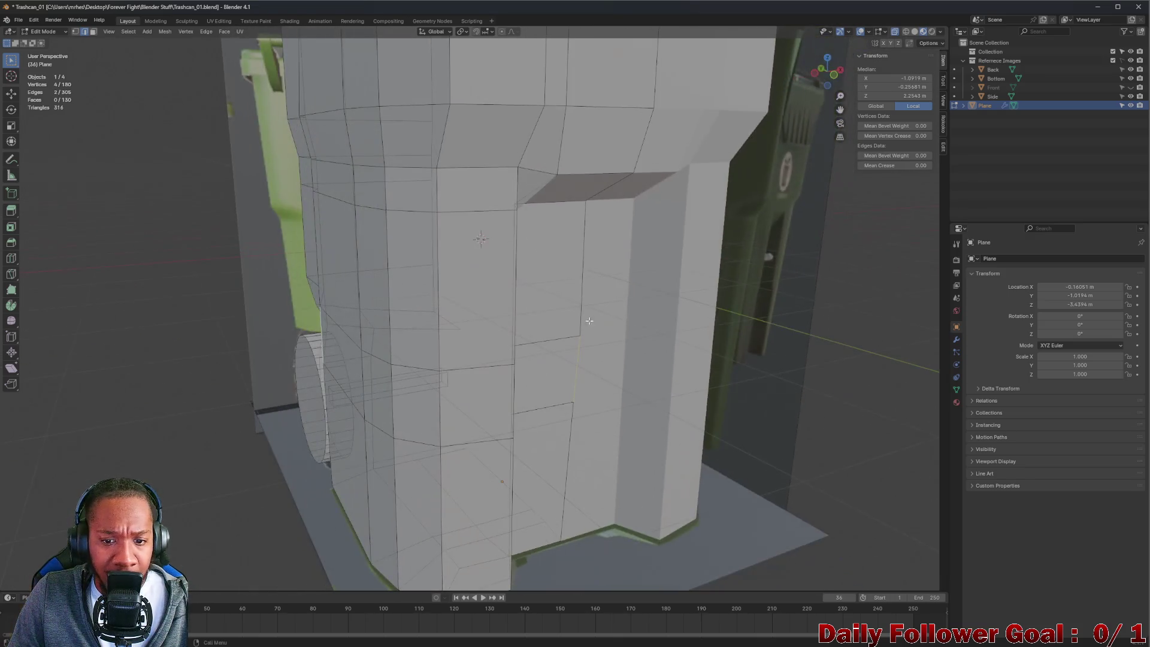
{"action": "left_click", "coordinate": [580, 326]}
{"action": "left_click", "coordinate": [576, 380], "text": "shift"}
- Add the top and rim edges to the selection and set their Median X to 0
{"action": "middle_click_drag", "start_coordinate": [575, 381], "coordinate": [590, 187]}
{"action": "left_click", "coordinate": [589, 187], "text": "shift"}
{"action": "left_click", "coordinate": [613, 136], "text": "shift"}
{"action": "mouse_move", "coordinate": [613, 136]}
{"action": "middle_mouse_down"}
{"action": "mouse_move", "coordinate": [557, 275]}
{"action": "mouse_move", "coordinate": [549, 441]}
{"action": "mouse_move", "coordinate": [903, 130]}
{"action": "middle_mouse_up"}
{"action": "left_click", "coordinate": [566, 239], "text": "shift"}
{"action": "scroll", "coordinate": [552, 296], "scroll_direction": "up", "scroll_amount": 5}
{"action": "left_click", "coordinate": [550, 429], "text": "shift"}
{"action": "left_click", "coordinate": [524, 476], "text": "shift"}
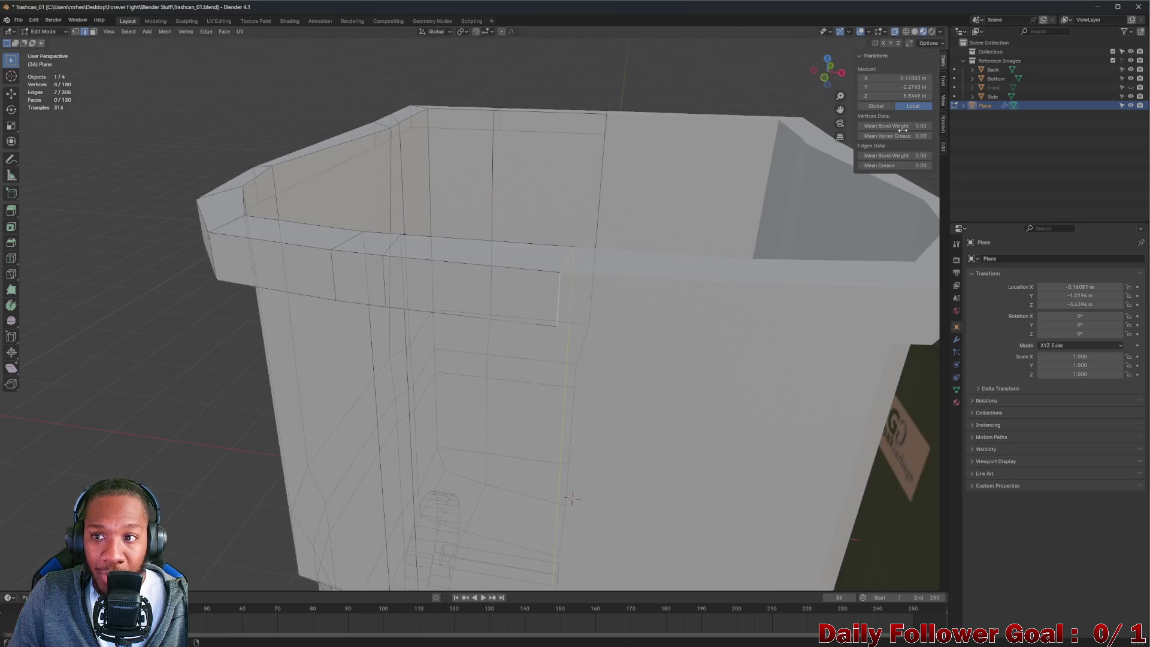
{"action": "left_click_drag", "start_coordinate": [903, 86], "coordinate": [905, 87]}
{"action": "left_click", "coordinate": [906, 78]}
{"action": "type", "text": "0"}
{"action": "key", "text": "Return"}
- Paste X 0 onto another front vertical edge and the lower edge beneath it
{"action": "mouse_move", "coordinate": [659, 269]}
{"action": "middle_mouse_down"}
{"action": "mouse_move", "coordinate": [533, 300]}
{"action": "mouse_move", "coordinate": [619, 323]}
{"action": "mouse_move", "coordinate": [557, 299]}
{"action": "mouse_move", "coordinate": [496, 295]}
{"action": "middle_mouse_up"}
{"action": "left_click", "coordinate": [495, 296]}
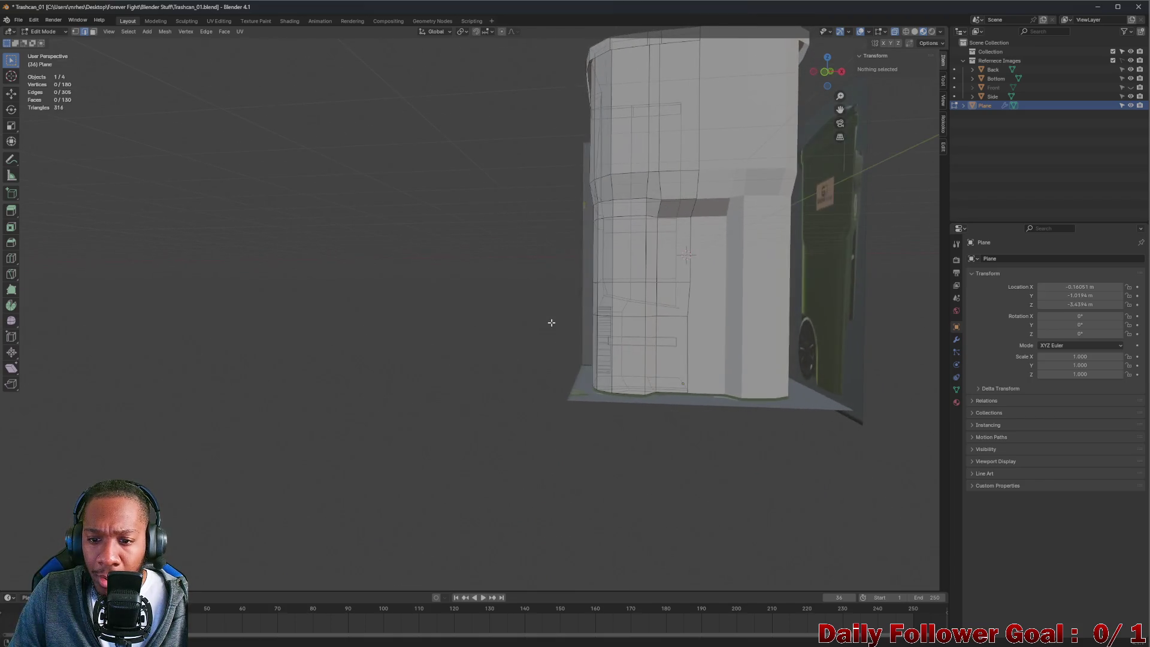
{"action": "scroll", "coordinate": [672, 307], "scroll_direction": "up", "scroll_amount": 2}
{"action": "scroll", "coordinate": [694, 287], "scroll_direction": "down", "scroll_amount": 1}
{"action": "scroll", "coordinate": [701, 281], "scroll_direction": "up", "scroll_amount": 3}
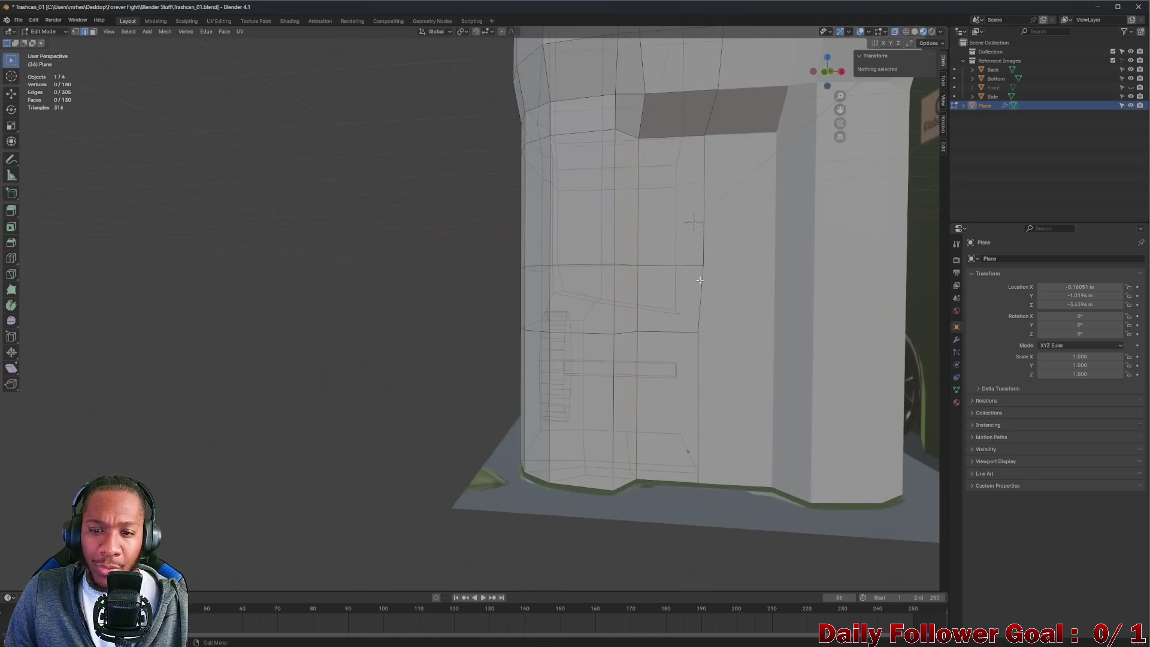
{"action": "left_click", "coordinate": [700, 290]}
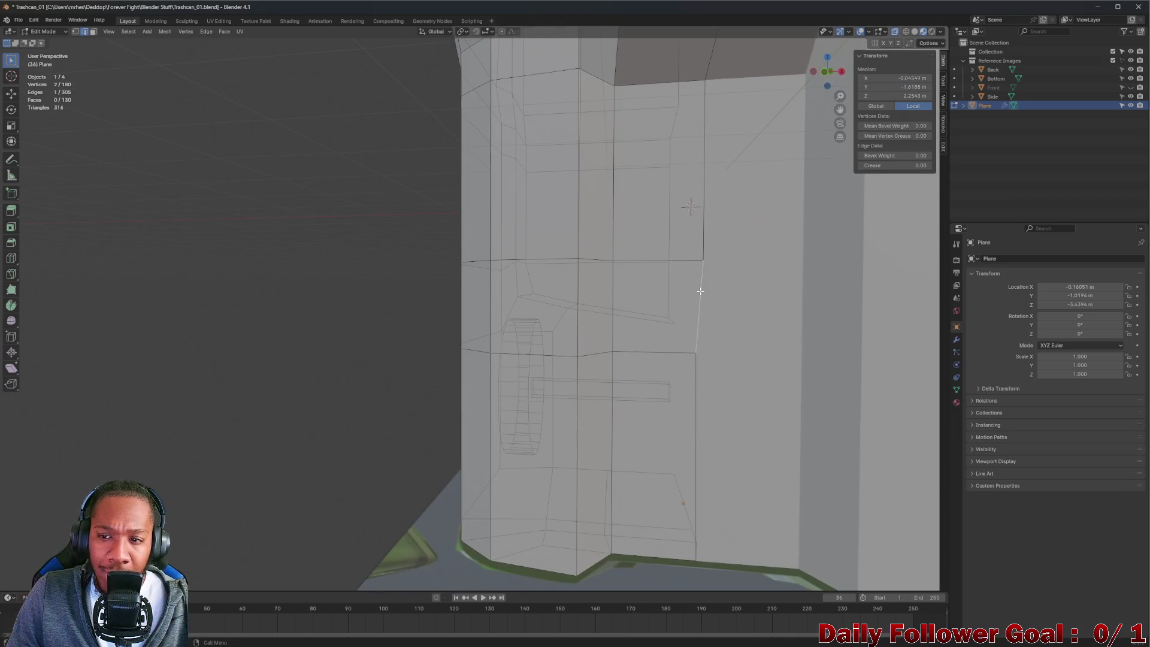
{"action": "left_click", "coordinate": [911, 78]}
{"action": "key", "text": "ctrl+v"}
{"action": "key", "text": "Return"}
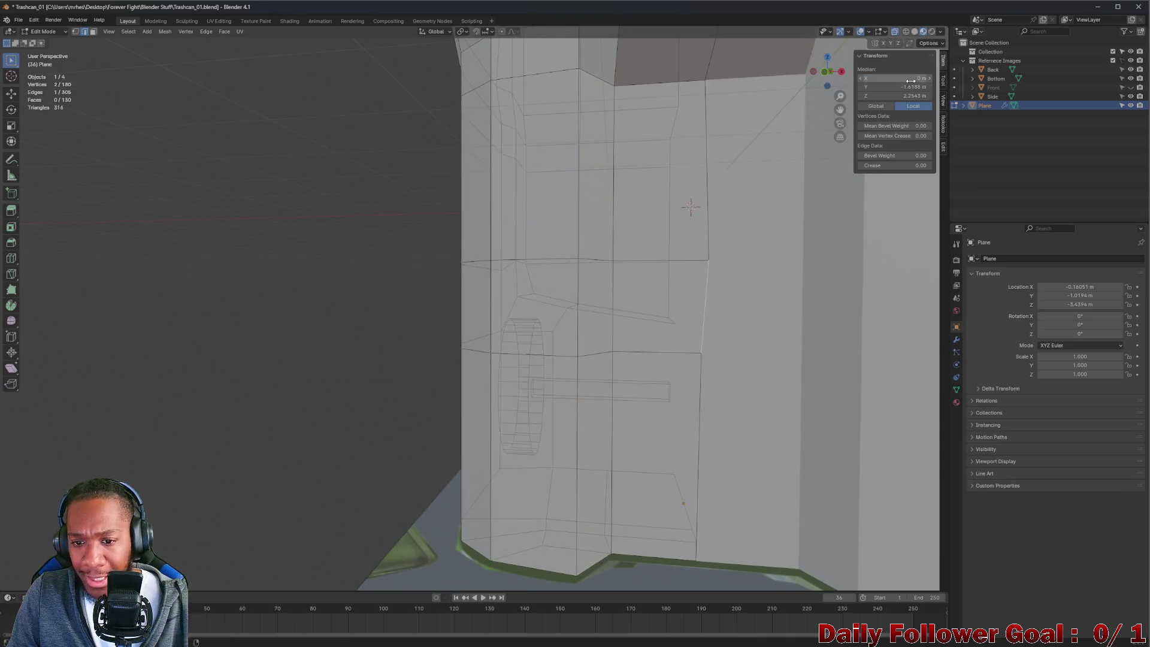
{"action": "left_click", "coordinate": [699, 375]}
{"action": "left_click", "coordinate": [901, 77]}
{"action": "key", "text": "ctrl+v"}
{"action": "key", "text": "Return"}
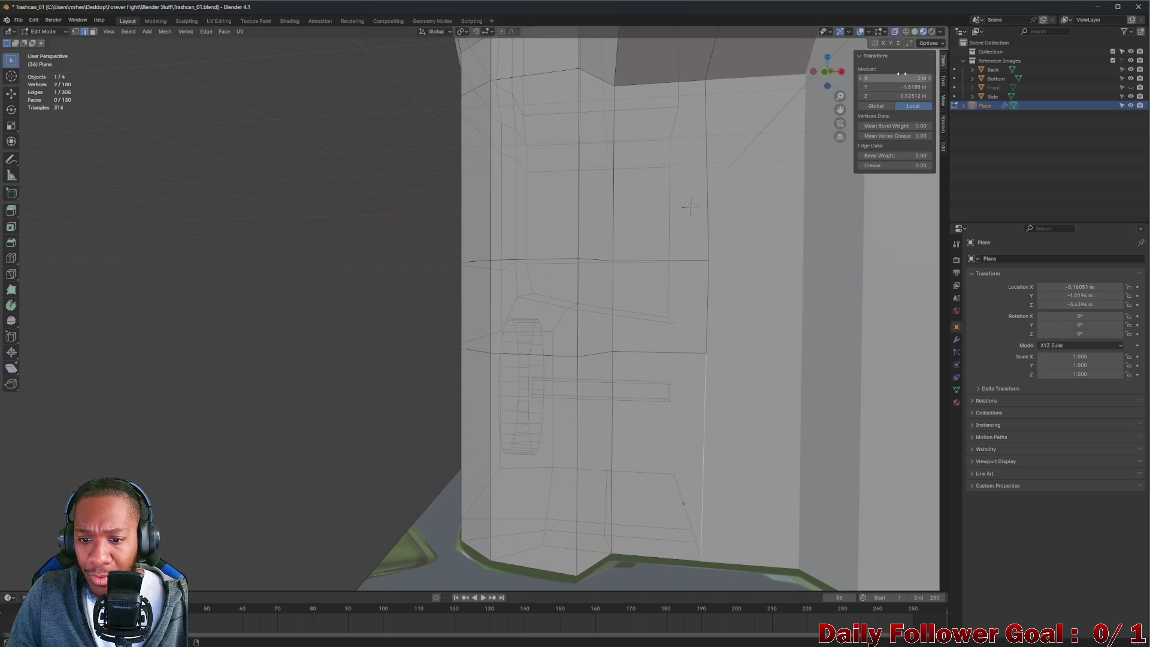
- Select the upper vertical edge, then a single vertex on the bin's front
{"action": "left_click", "coordinate": [708, 241]}
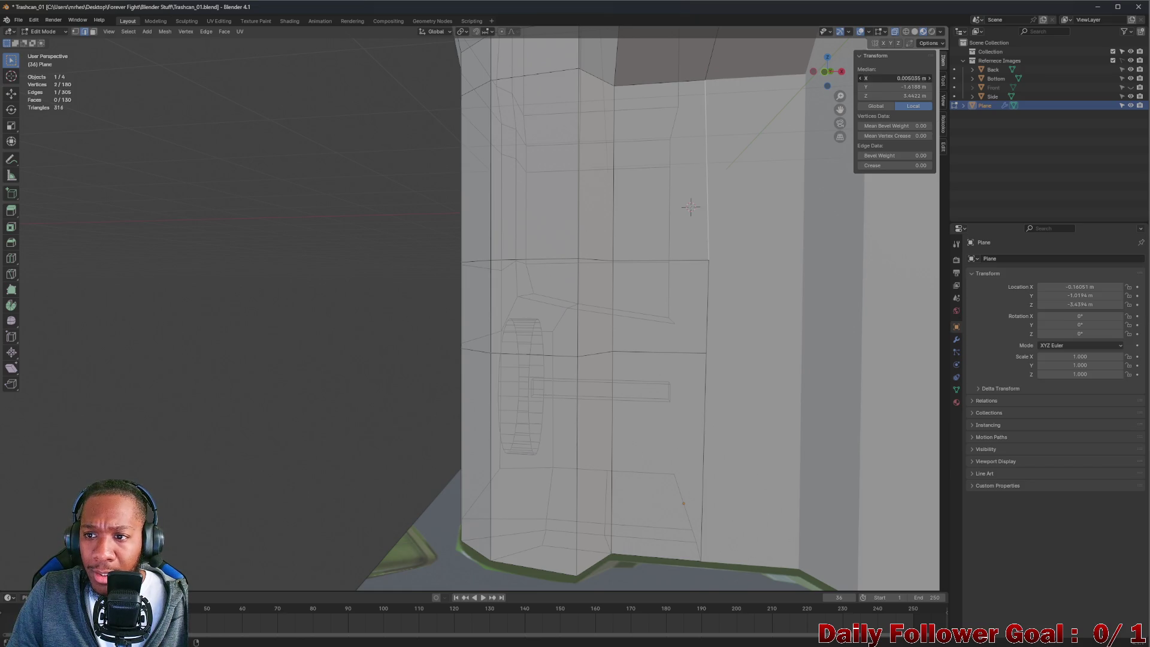
{"action": "scroll", "coordinate": [718, 180], "scroll_direction": "down", "scroll_amount": 4}
{"action": "scroll", "coordinate": [733, 122], "scroll_direction": "up", "scroll_amount": 4}
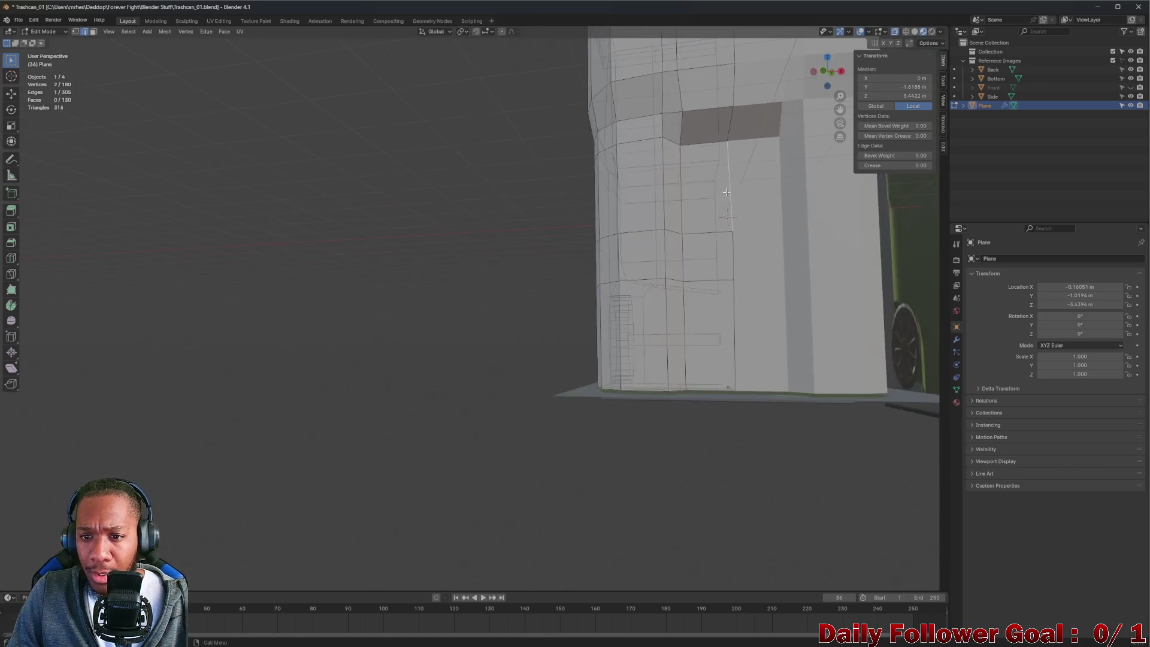
{"action": "left_click", "coordinate": [729, 121]}
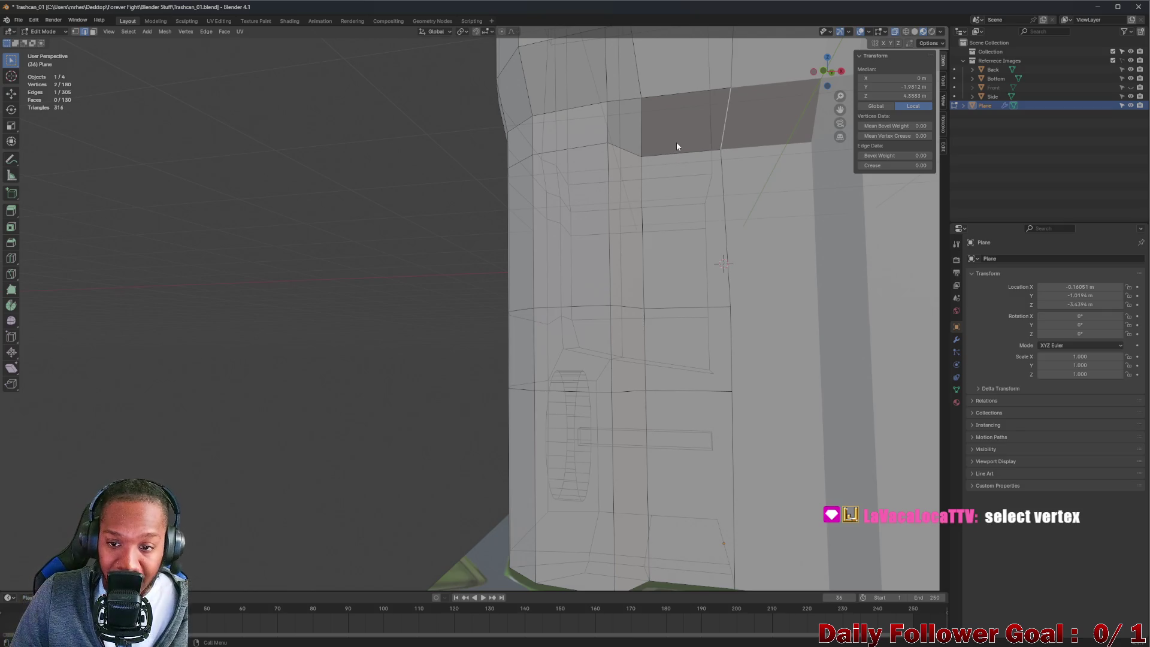
{"action": "scroll", "coordinate": [704, 164], "scroll_direction": "down", "scroll_amount": 4}
{"action": "scroll", "coordinate": [741, 211], "scroll_direction": "up", "scroll_amount": 4}
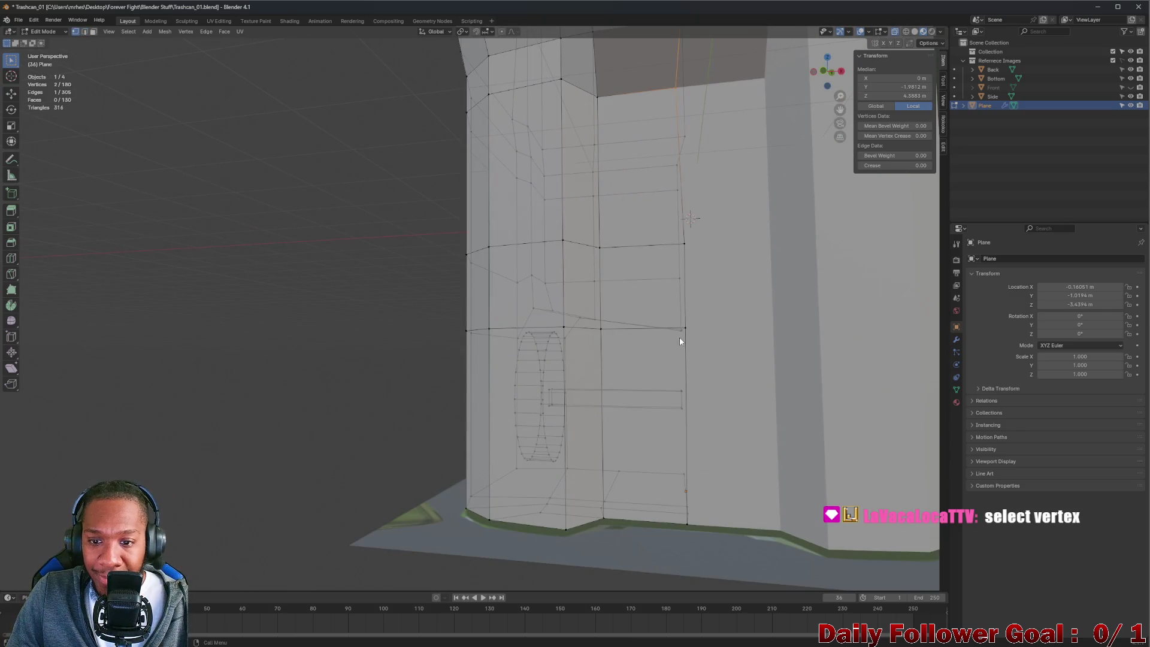
{"action": "scroll", "coordinate": [673, 214], "scroll_direction": "down", "scroll_amount": 5}
{"action": "scroll", "coordinate": [666, 247], "scroll_direction": "up", "scroll_amount": 3}
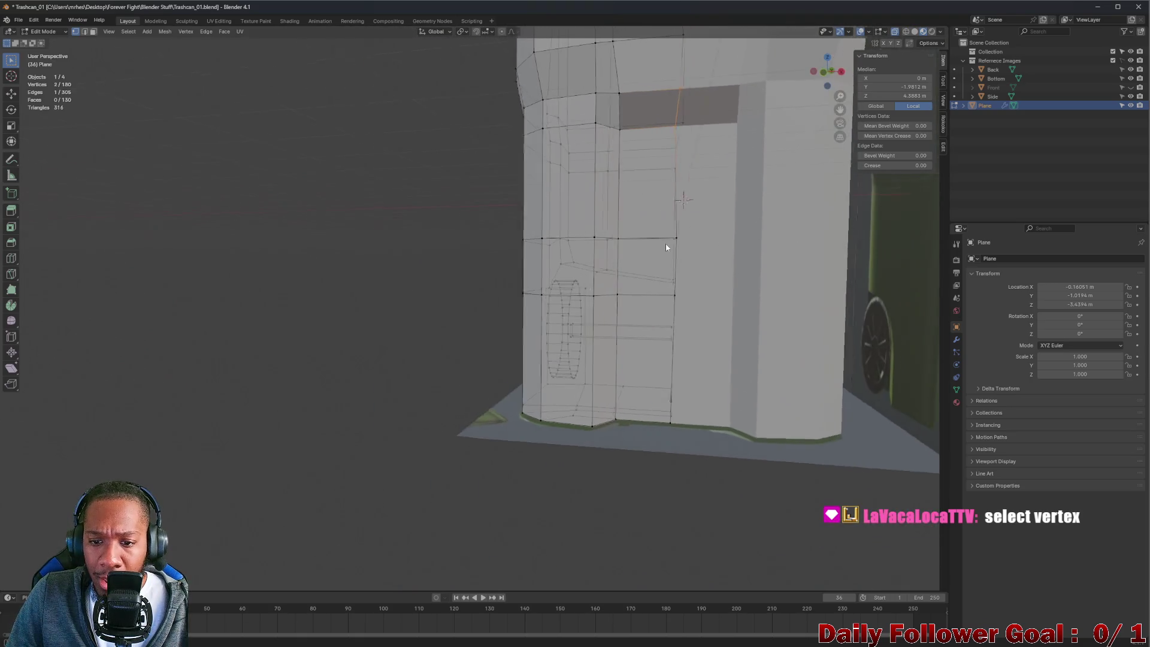
{"action": "left_click", "coordinate": [677, 295]}
{"action": "scroll", "coordinate": [699, 310], "scroll_direction": "down", "scroll_amount": 3}
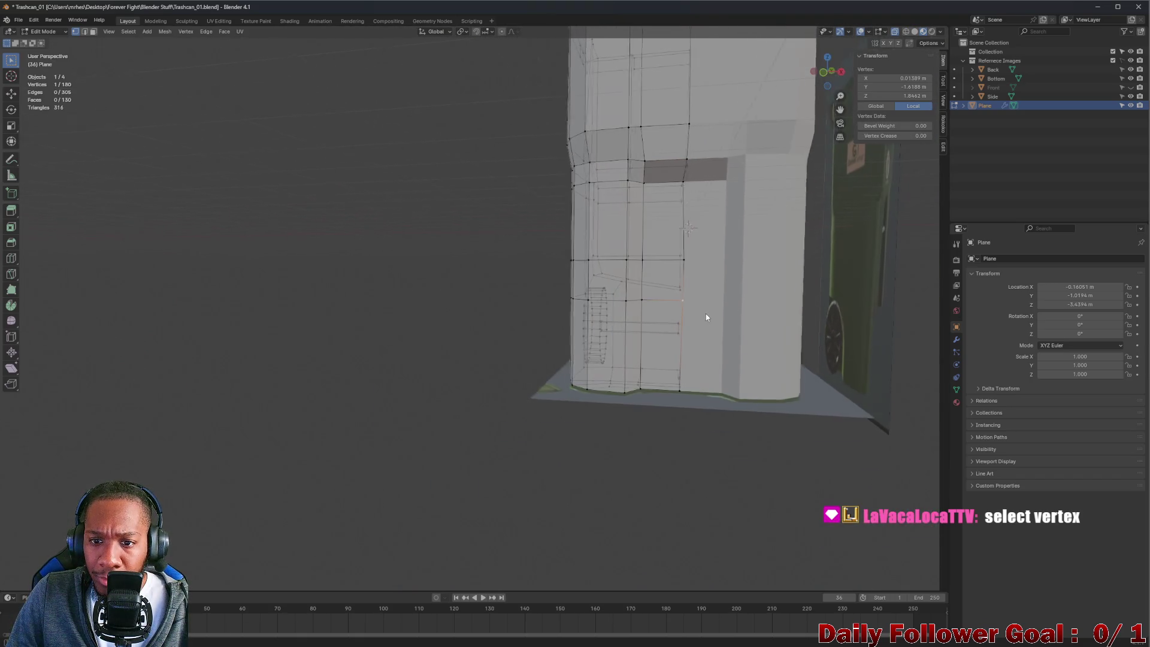
{"action": "scroll", "coordinate": [706, 308], "scroll_direction": "down", "scroll_amount": 3}
{"action": "middle_click_drag", "start_coordinate": [724, 298], "coordinate": [706, 299]}
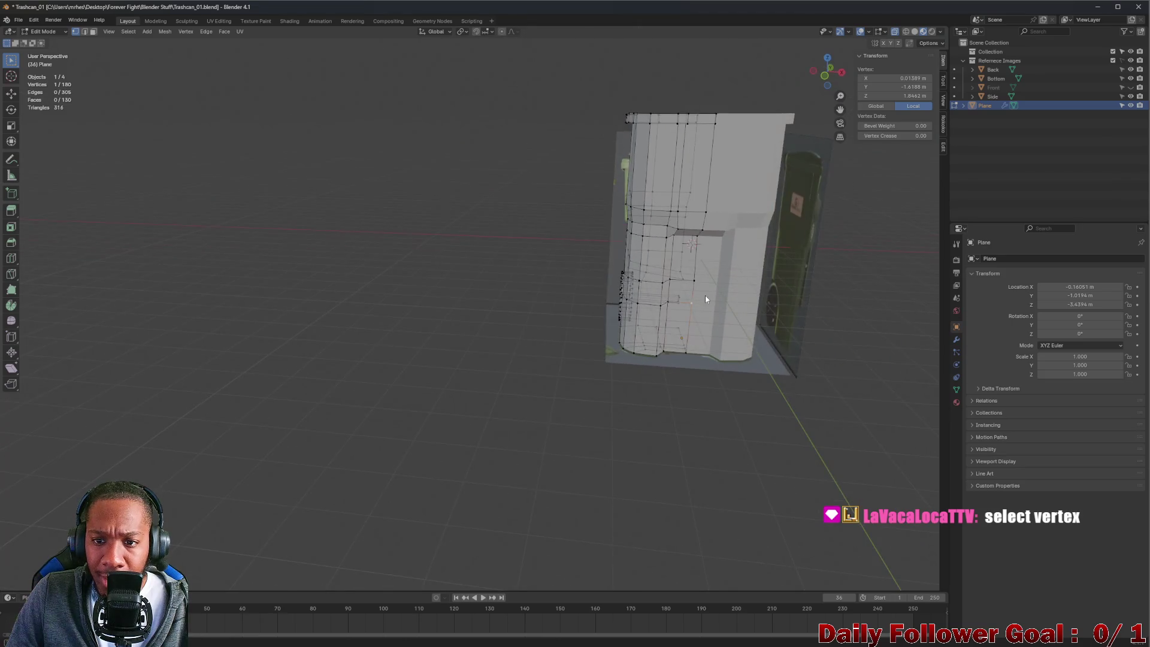
- In front view, box-select the middle column of vertices and set their X to 0
{"action": "left_click", "coordinate": [827, 76]}
{"action": "scroll", "coordinate": [642, 104], "scroll_direction": "down", "scroll_amount": 2}
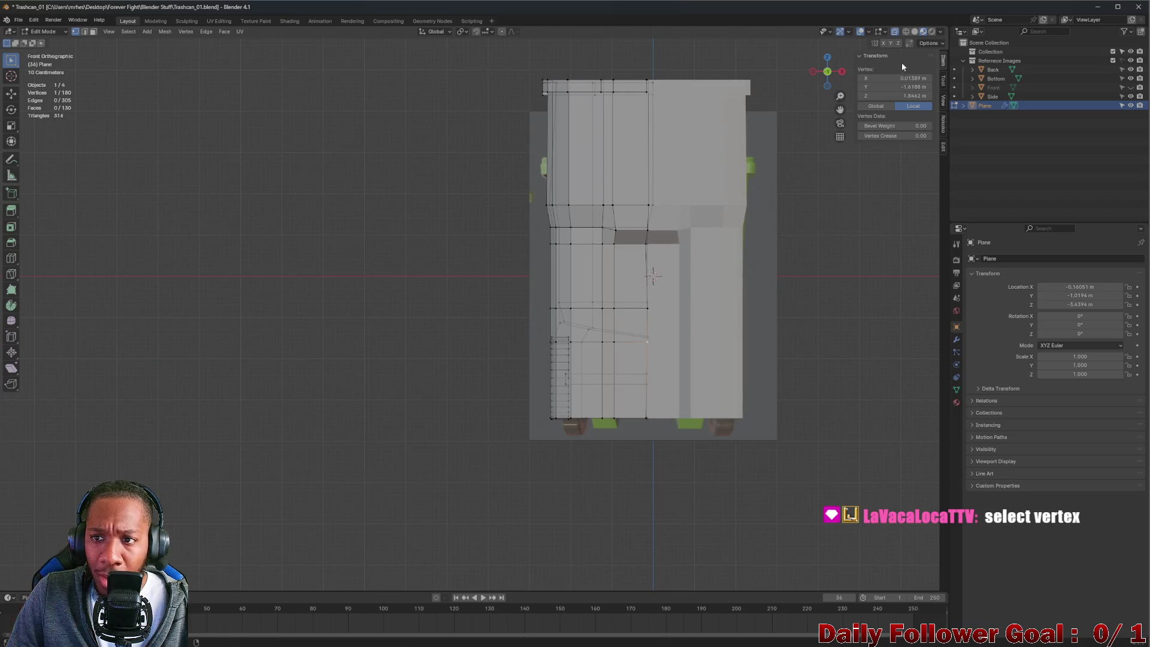
{"action": "mouse_move", "coordinate": [639, 66]}
{"action": "left_mouse_down"}
{"action": "mouse_move", "coordinate": [686, 302]}
{"action": "mouse_move", "coordinate": [691, 445]}
{"action": "left_mouse_up"}
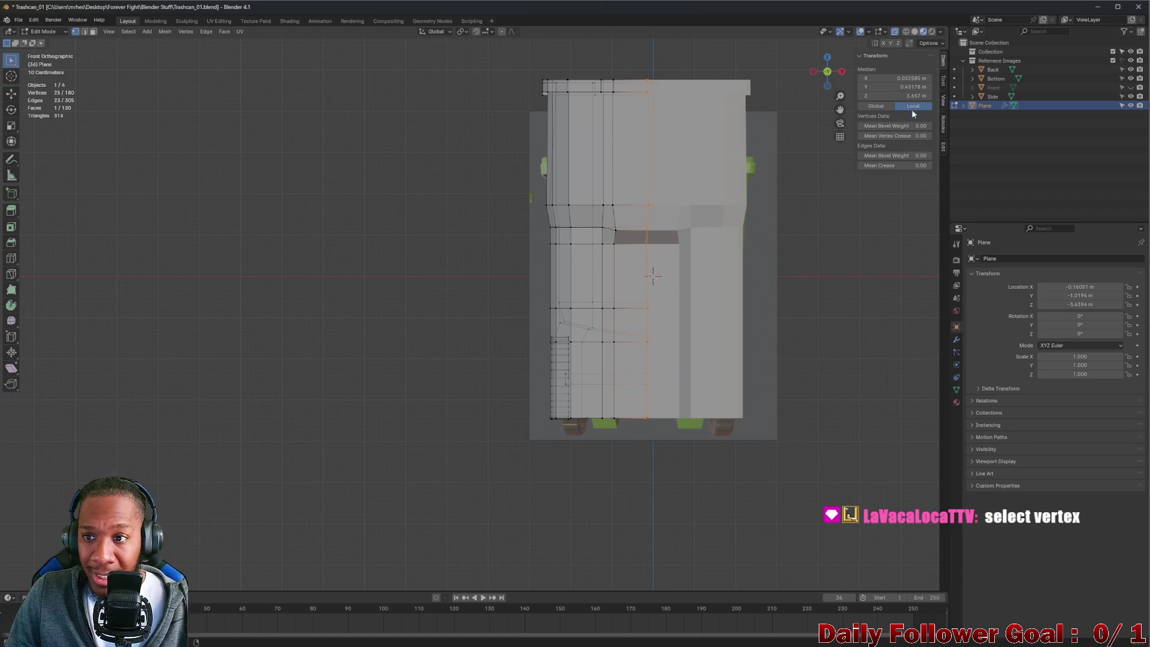
{"action": "left_click", "coordinate": [908, 80]}
{"action": "type", "text": "0"}
{"action": "key", "text": "Return"}
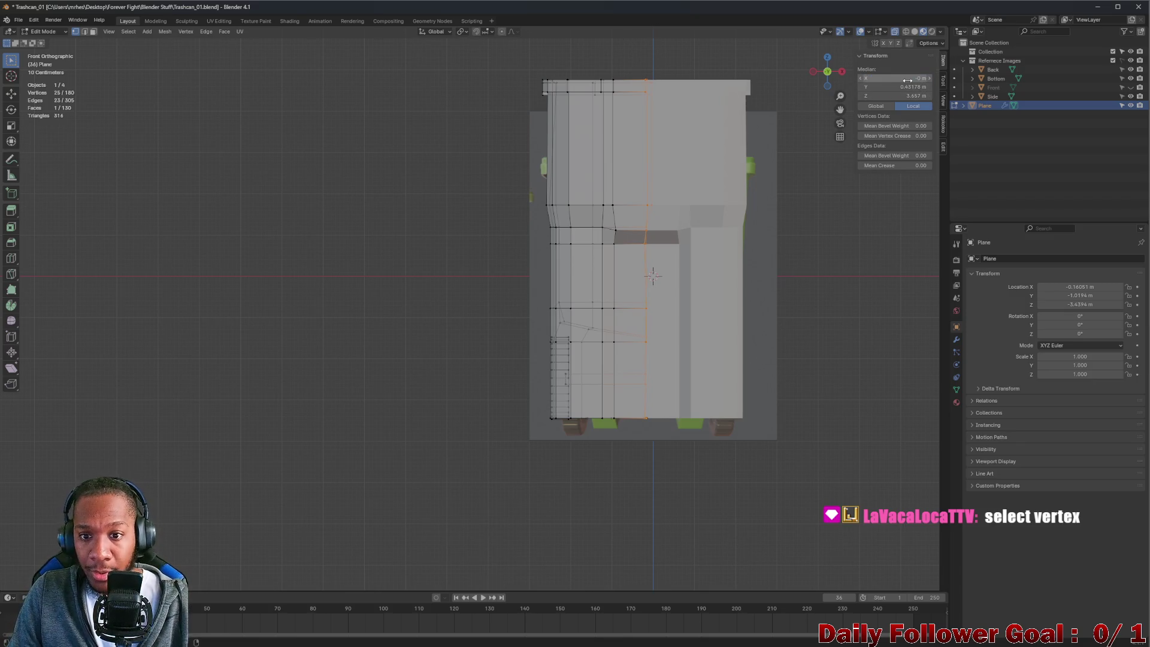
- Start scaling the centre column flat from front view, cancel, then orbit and clear the selection
{"action": "mouse_move", "coordinate": [695, 150]}
{"action": "middle_mouse_down"}
{"action": "mouse_move", "coordinate": [708, 154]}
{"action": "mouse_move", "coordinate": [698, 161]}
{"action": "mouse_move", "coordinate": [694, 151]}
{"action": "middle_mouse_up"}
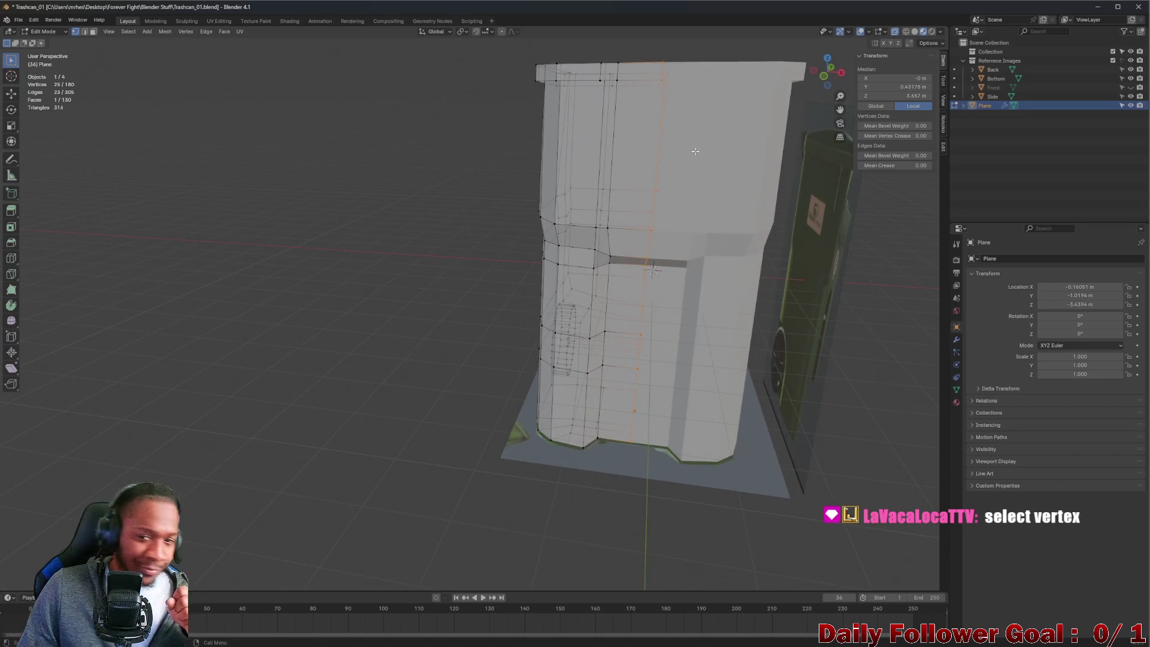
{"action": "left_click", "coordinate": [823, 78]}
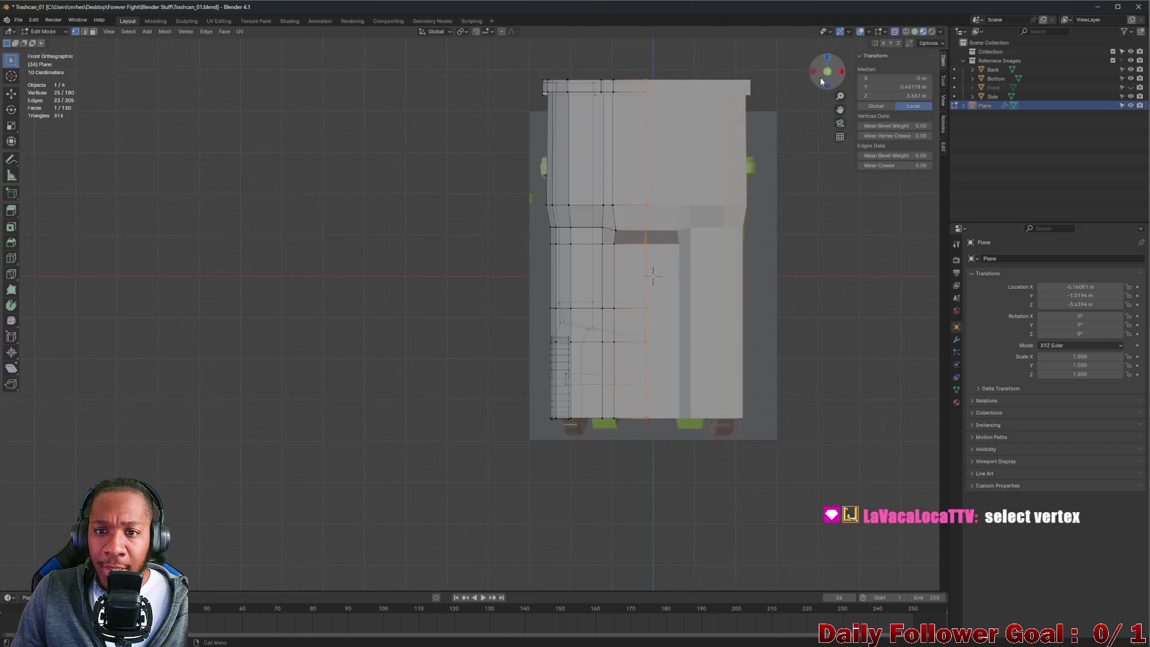
{"action": "middle_click_drag", "start_coordinate": [674, 183], "coordinate": [650, 171], "text": "shift"}
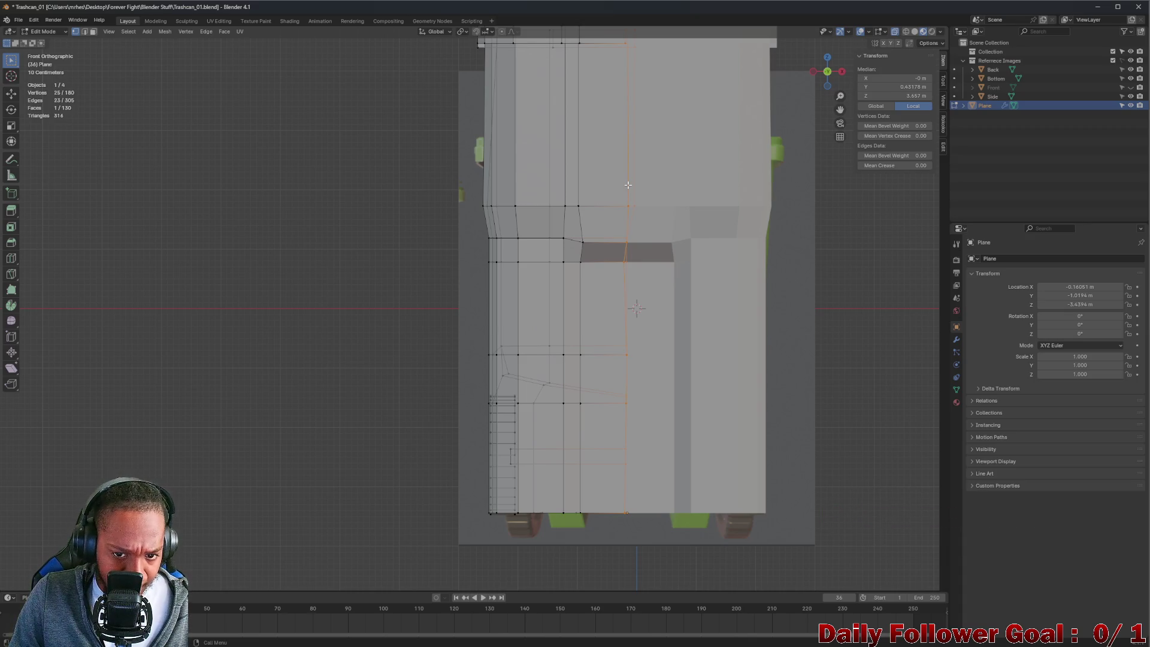
{"action": "key", "text": "s"}
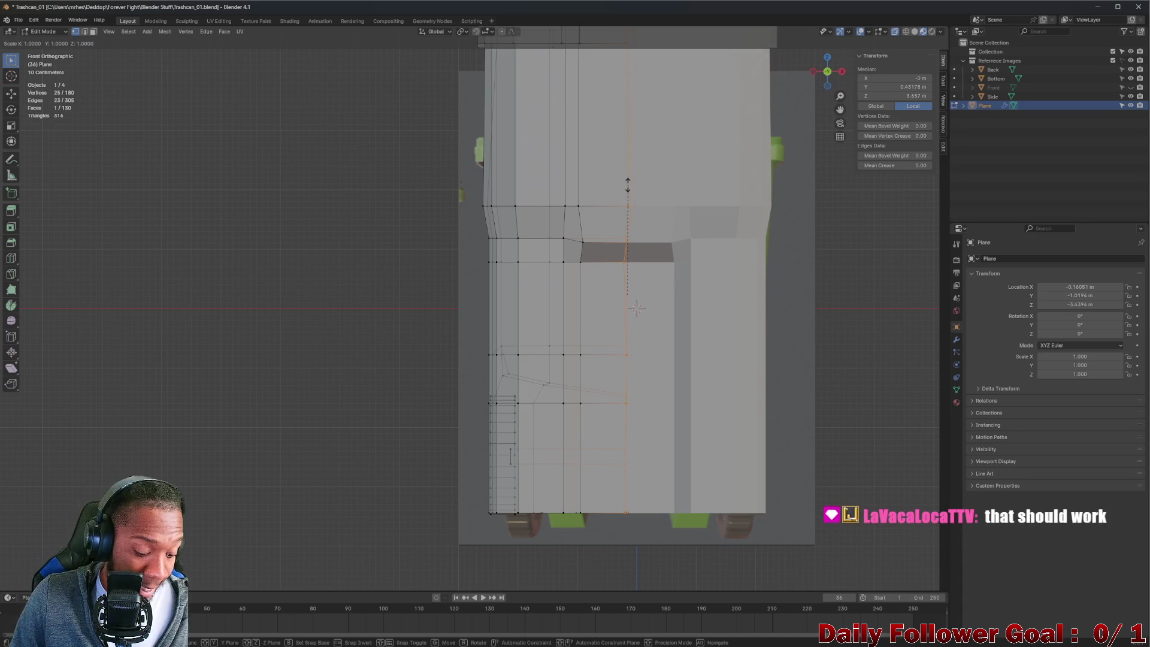
{"action": "key", "text": "Escape"}
{"action": "mouse_move", "coordinate": [649, 126]}
{"action": "middle_mouse_down"}
{"action": "mouse_move", "coordinate": [536, 183]}
{"action": "mouse_move", "coordinate": [436, 110]}
{"action": "mouse_move", "coordinate": [495, 86]}
{"action": "mouse_move", "coordinate": [569, 123]}
{"action": "middle_mouse_up"}
{"action": "scroll", "coordinate": [643, 158], "scroll_direction": "up", "scroll_amount": 5}
{"action": "mouse_move", "coordinate": [643, 158]}
{"action": "middle_mouse_down"}
{"action": "mouse_move", "coordinate": [622, 111]}
{"action": "mouse_move", "coordinate": [620, 123]}
{"action": "middle_mouse_up"}
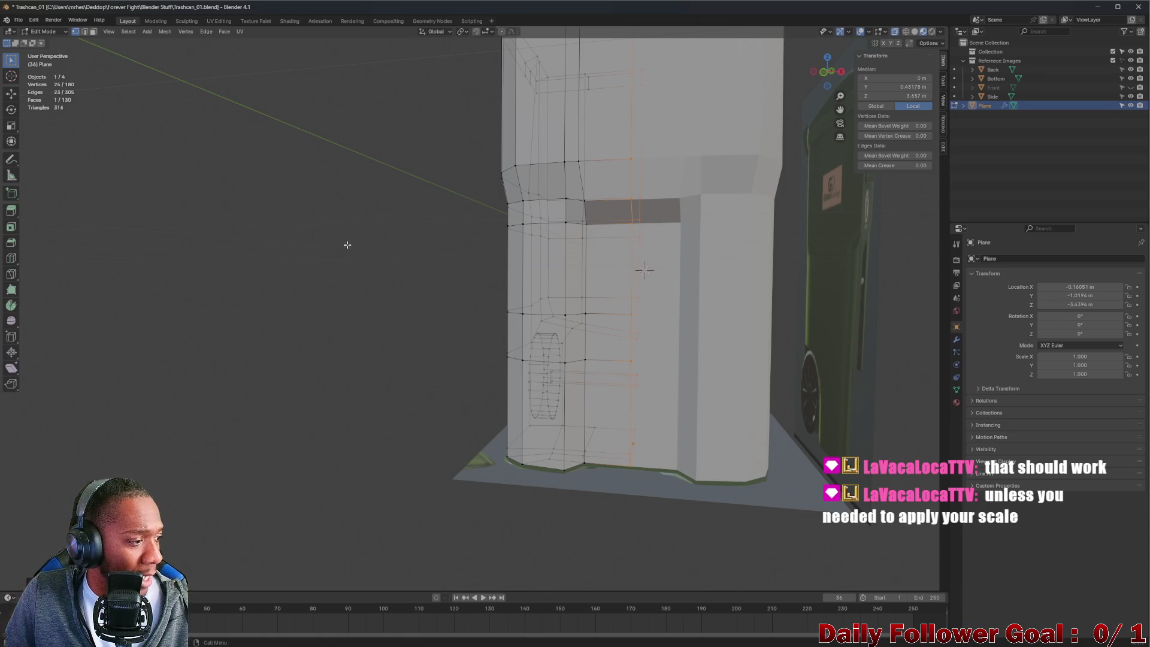
{"action": "left_click", "coordinate": [367, 217]}
{"action": "mouse_move", "coordinate": [367, 217]}
{"action": "middle_mouse_down"}
{"action": "mouse_move", "coordinate": [434, 228]}
{"action": "mouse_move", "coordinate": [411, 174]}
{"action": "mouse_move", "coordinate": [358, 172]}
{"action": "mouse_move", "coordinate": [630, 328]}
{"action": "mouse_move", "coordinate": [709, 304]}
{"action": "mouse_move", "coordinate": [609, 373]}
{"action": "mouse_move", "coordinate": [650, 357]}
{"action": "mouse_move", "coordinate": [492, 248]}
{"action": "mouse_move", "coordinate": [613, 260]}
{"action": "middle_mouse_up"}
{"action": "scroll", "coordinate": [651, 356], "scroll_direction": "down", "scroll_amount": 5}
- Add a loop cut near the axle and slide the new edge loop along Z
{"action": "mouse_move", "coordinate": [523, 229]}
{"action": "middle_mouse_down"}
{"action": "mouse_move", "coordinate": [397, 318]}
{"action": "mouse_move", "coordinate": [539, 282]}
{"action": "mouse_move", "coordinate": [658, 270]}
{"action": "mouse_move", "coordinate": [683, 276]}
{"action": "mouse_move", "coordinate": [665, 312]}
{"action": "mouse_move", "coordinate": [774, 354]}
{"action": "mouse_move", "coordinate": [535, 360]}
{"action": "mouse_move", "coordinate": [463, 288]}
{"action": "mouse_move", "coordinate": [480, 303]}
{"action": "middle_mouse_up"}
{"action": "scroll", "coordinate": [689, 263], "scroll_direction": "up", "scroll_amount": 5}
{"action": "scroll", "coordinate": [664, 326], "scroll_direction": "down", "scroll_amount": 3}
{"action": "scroll", "coordinate": [535, 360], "scroll_direction": "up", "scroll_amount": 3}
{"action": "scroll", "coordinate": [463, 289], "scroll_direction": "up", "scroll_amount": 5}
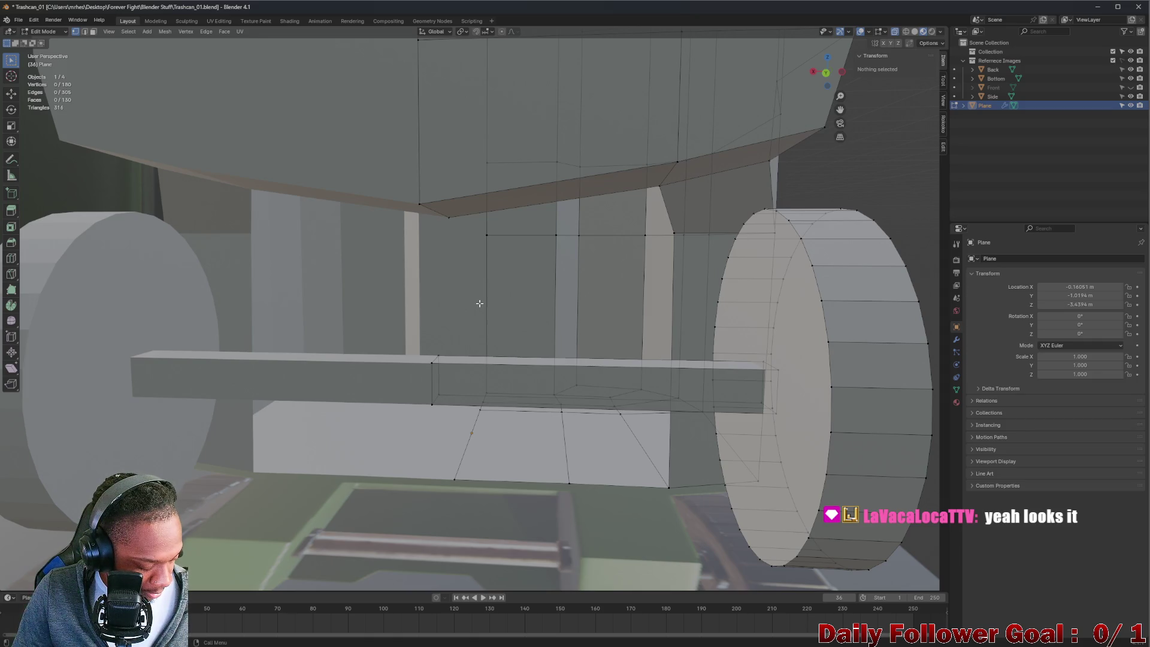
{"action": "key", "text": "ctrl+r"}
{"action": "left_click", "coordinate": [539, 296]}
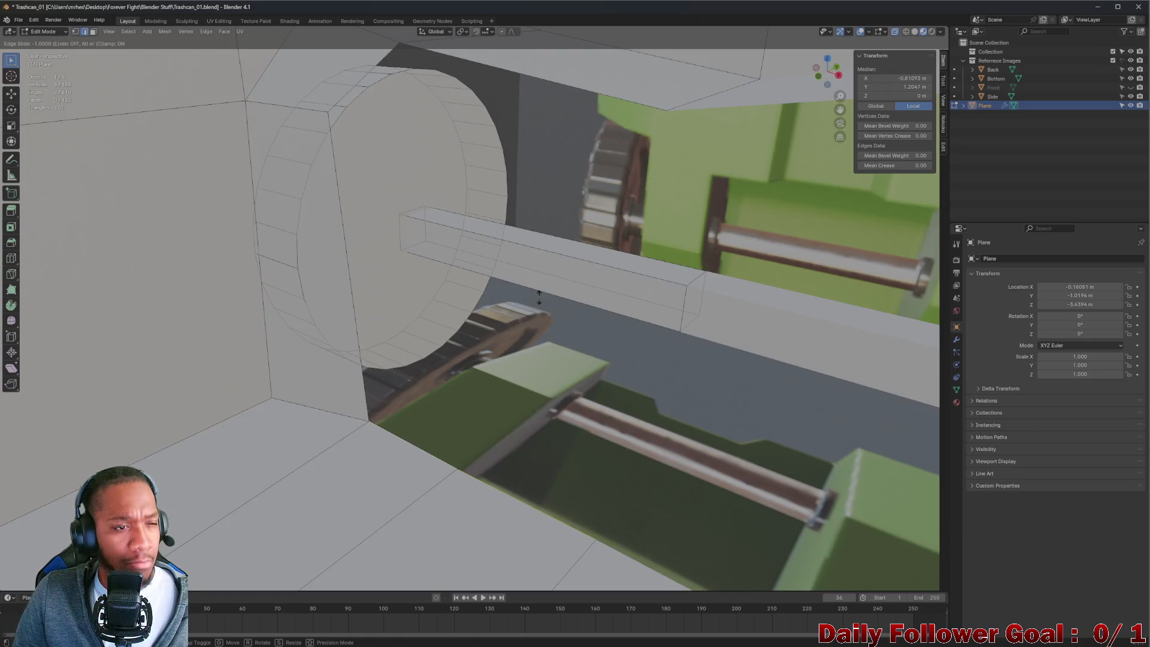
{"action": "left_click", "coordinate": [435, 268]}
{"action": "right_click", "coordinate": [434, 268]}
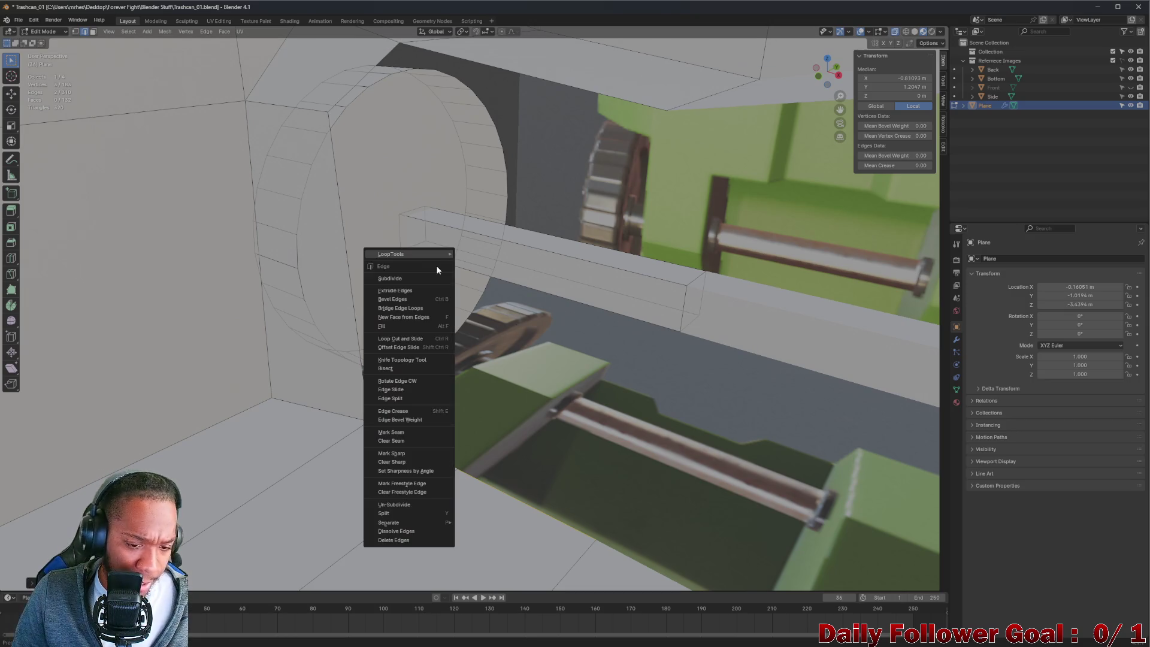
{"action": "key", "text": "g"}
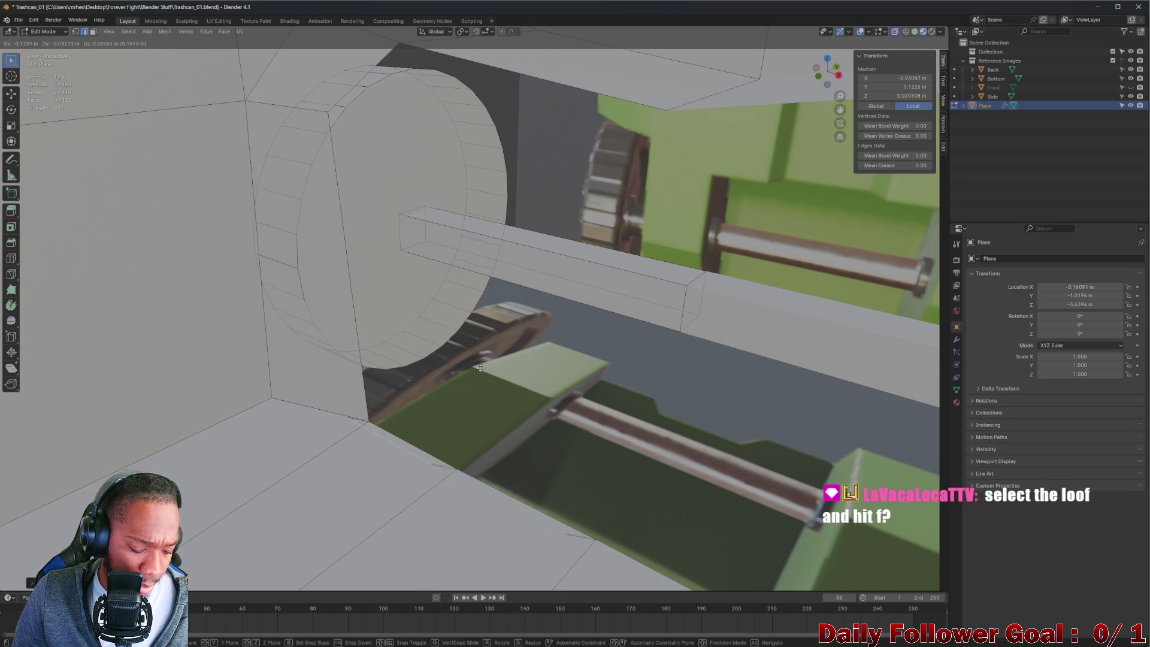
{"action": "key", "text": "z"}
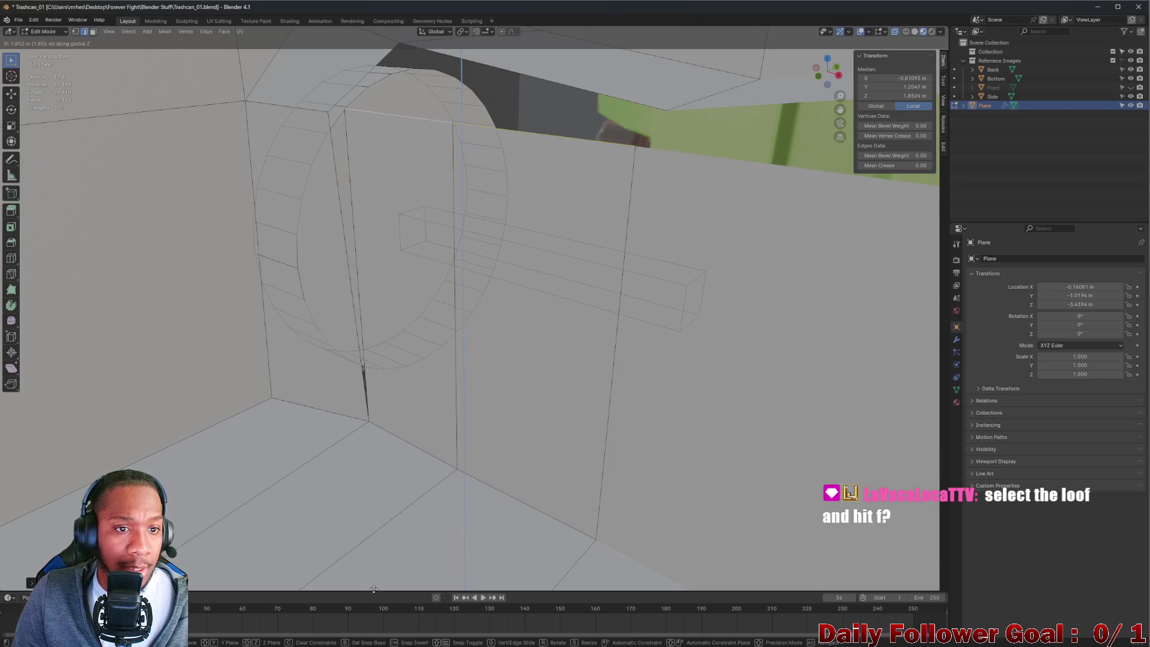
{"action": "left_click", "coordinate": [373, 589]}
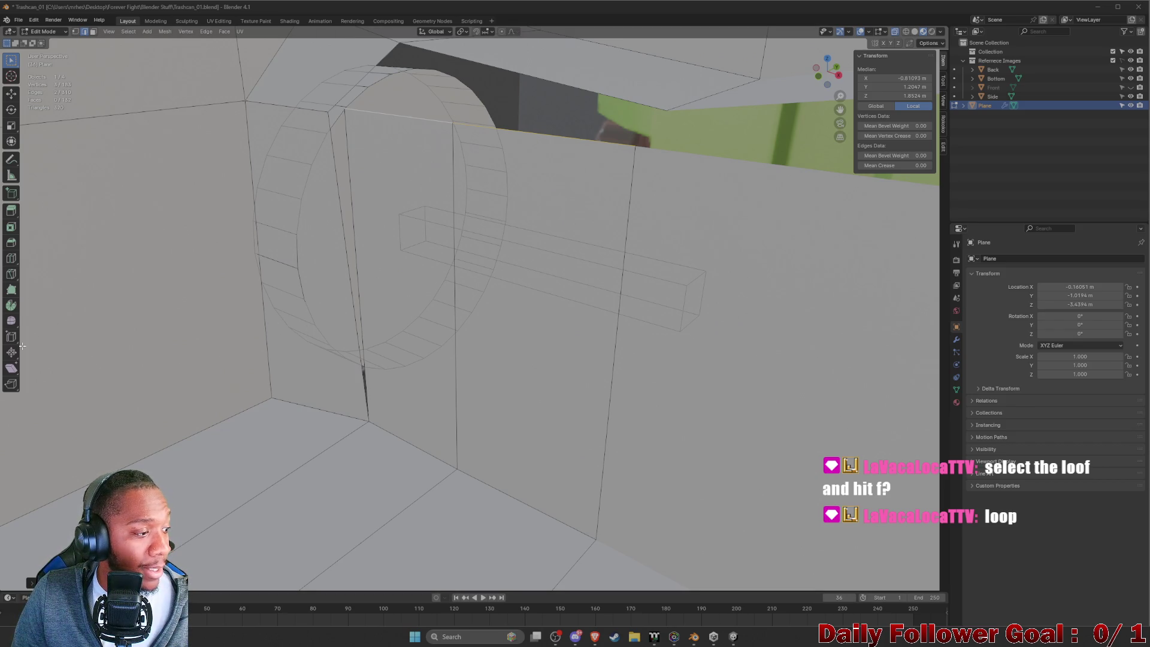
- Select the border edges of the gap beside the wheel and fill it with a face
{"action": "mouse_move", "coordinate": [241, 324]}
{"action": "middle_mouse_down"}
{"action": "mouse_move", "coordinate": [108, 306]}
{"action": "mouse_move", "coordinate": [238, 285]}
{"action": "mouse_move", "coordinate": [214, 291]}
{"action": "mouse_move", "coordinate": [251, 272]}
{"action": "mouse_move", "coordinate": [328, 283]}
{"action": "middle_mouse_up"}
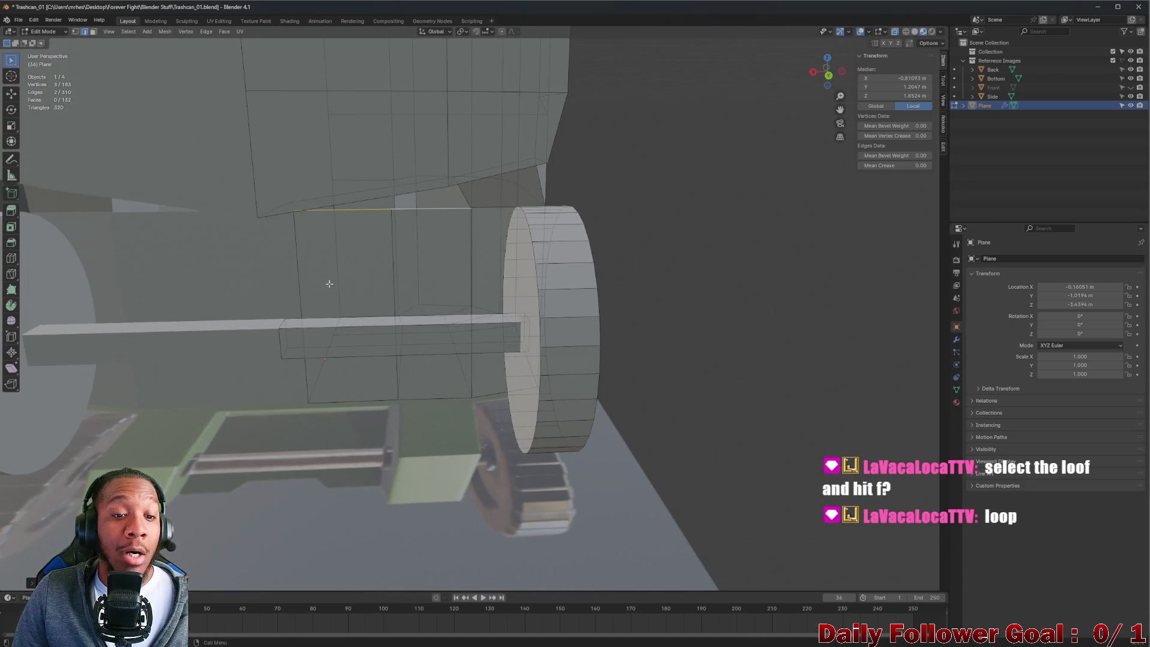
{"action": "mouse_move", "coordinate": [445, 255]}
{"action": "middle_mouse_down"}
{"action": "mouse_move", "coordinate": [353, 251]}
{"action": "mouse_move", "coordinate": [357, 187]}
{"action": "middle_mouse_up"}
{"action": "left_click", "coordinate": [361, 183], "text": "shift"}
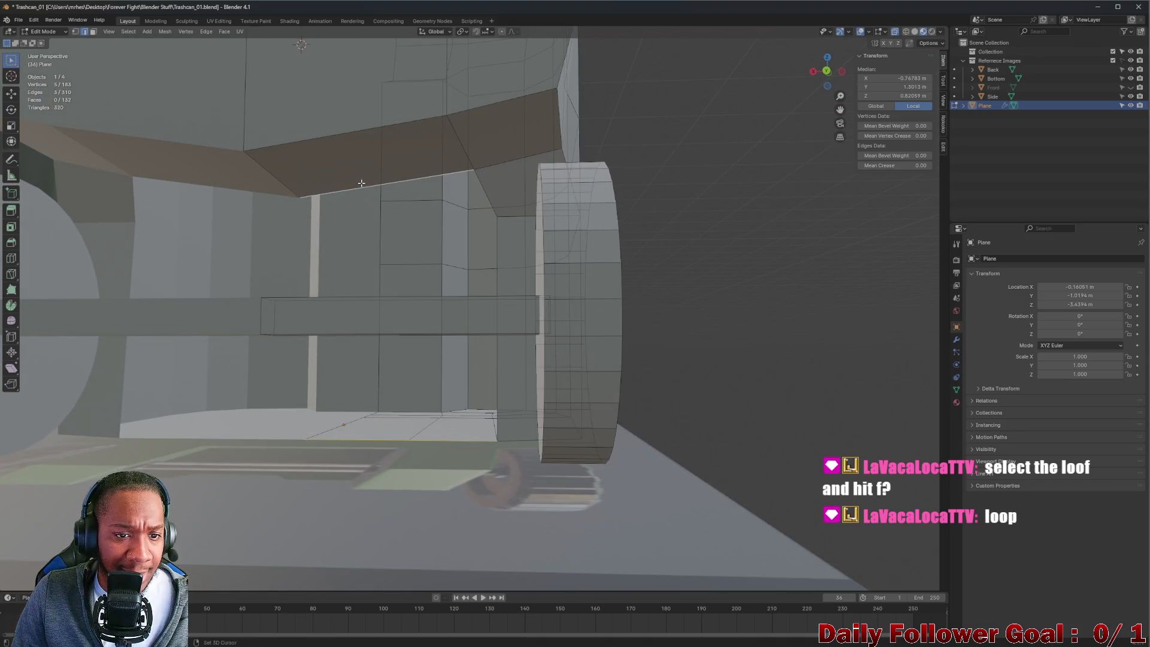
{"action": "left_click", "coordinate": [493, 258], "text": "shift"}
{"action": "mouse_move", "coordinate": [493, 258]}
{"action": "middle_mouse_down"}
{"action": "mouse_move", "coordinate": [629, 321]}
{"action": "mouse_move", "coordinate": [766, 338]}
{"action": "mouse_move", "coordinate": [667, 318]}
{"action": "mouse_move", "coordinate": [513, 319]}
{"action": "mouse_move", "coordinate": [375, 290]}
{"action": "mouse_move", "coordinate": [349, 333]}
{"action": "middle_mouse_up"}
{"action": "key", "text": "f"}
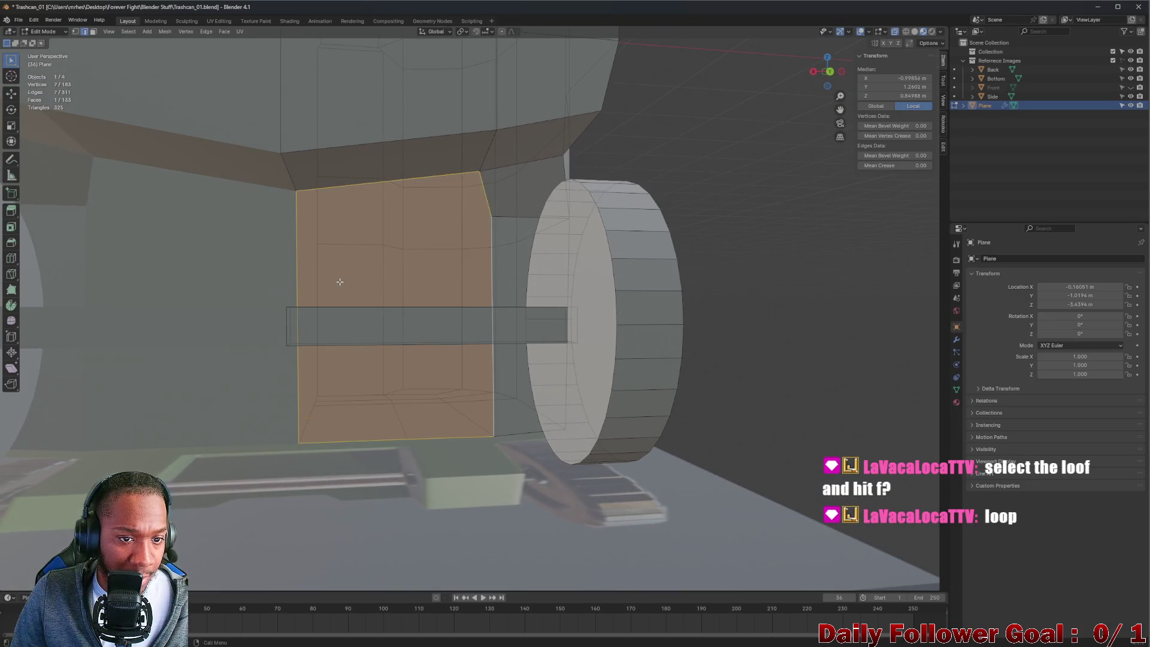
- Orbit and zoom around the new underside face and wheel to check remaining gaps
{"action": "mouse_move", "coordinate": [339, 281]}
{"action": "middle_mouse_down"}
{"action": "mouse_move", "coordinate": [315, 310]}
{"action": "mouse_move", "coordinate": [347, 267]}
{"action": "mouse_move", "coordinate": [465, 300]}
{"action": "mouse_move", "coordinate": [552, 296]}
{"action": "mouse_move", "coordinate": [437, 313]}
{"action": "mouse_move", "coordinate": [442, 234]}
{"action": "mouse_move", "coordinate": [350, 244]}
{"action": "mouse_move", "coordinate": [269, 226]}
{"action": "mouse_move", "coordinate": [277, 182]}
{"action": "mouse_move", "coordinate": [441, 182]}
{"action": "mouse_move", "coordinate": [483, 233]}
{"action": "mouse_move", "coordinate": [659, 227]}
{"action": "mouse_move", "coordinate": [415, 226]}
{"action": "mouse_move", "coordinate": [390, 243]}
{"action": "mouse_move", "coordinate": [441, 257]}
{"action": "mouse_move", "coordinate": [398, 264]}
{"action": "mouse_move", "coordinate": [400, 240]}
{"action": "middle_mouse_up"}
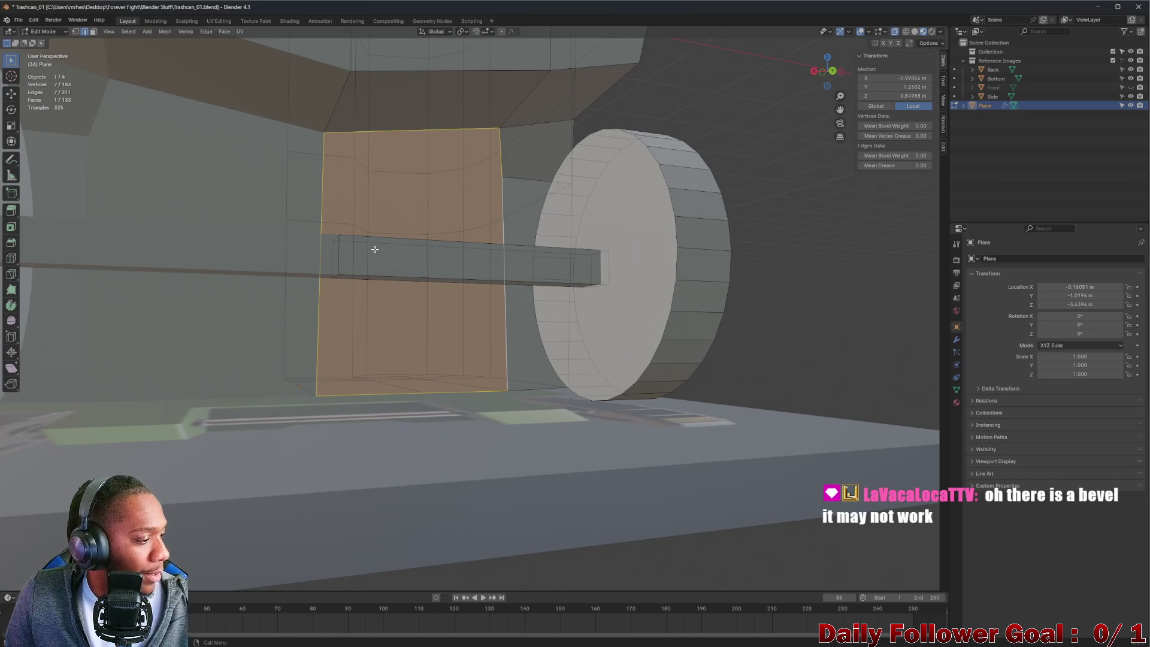
{"action": "mouse_move", "coordinate": [358, 249]}
{"action": "middle_mouse_down"}
{"action": "mouse_move", "coordinate": [379, 218]}
{"action": "mouse_move", "coordinate": [393, 223]}
{"action": "mouse_move", "coordinate": [386, 230]}
{"action": "middle_mouse_up"}
{"action": "mouse_move", "coordinate": [437, 198]}
{"action": "middle_mouse_down"}
{"action": "mouse_move", "coordinate": [403, 197]}
{"action": "mouse_move", "coordinate": [306, 240]}
{"action": "mouse_move", "coordinate": [449, 218]}
{"action": "mouse_move", "coordinate": [614, 170]}
{"action": "mouse_move", "coordinate": [364, 246]}
{"action": "mouse_move", "coordinate": [355, 192]}
{"action": "mouse_move", "coordinate": [441, 303]}
{"action": "mouse_move", "coordinate": [441, 267]}
{"action": "mouse_move", "coordinate": [450, 447]}
{"action": "mouse_move", "coordinate": [277, 390]}
{"action": "mouse_move", "coordinate": [261, 368]}
{"action": "mouse_move", "coordinate": [267, 326]}
{"action": "mouse_move", "coordinate": [239, 246]}
{"action": "mouse_move", "coordinate": [321, 316]}
{"action": "mouse_move", "coordinate": [310, 328]}
{"action": "mouse_move", "coordinate": [303, 318]}
{"action": "middle_mouse_up"}
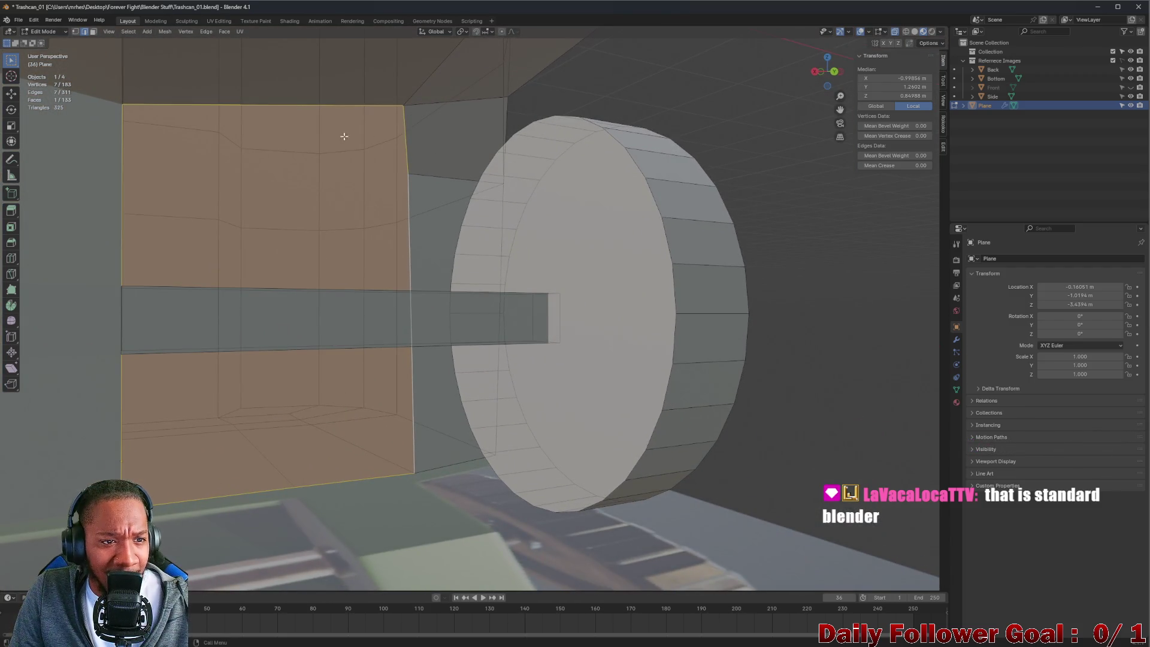
{"action": "mouse_move", "coordinate": [217, 371]}
{"action": "middle_mouse_down"}
{"action": "mouse_move", "coordinate": [171, 367]}
{"action": "mouse_move", "coordinate": [378, 388]}
{"action": "middle_mouse_up"}
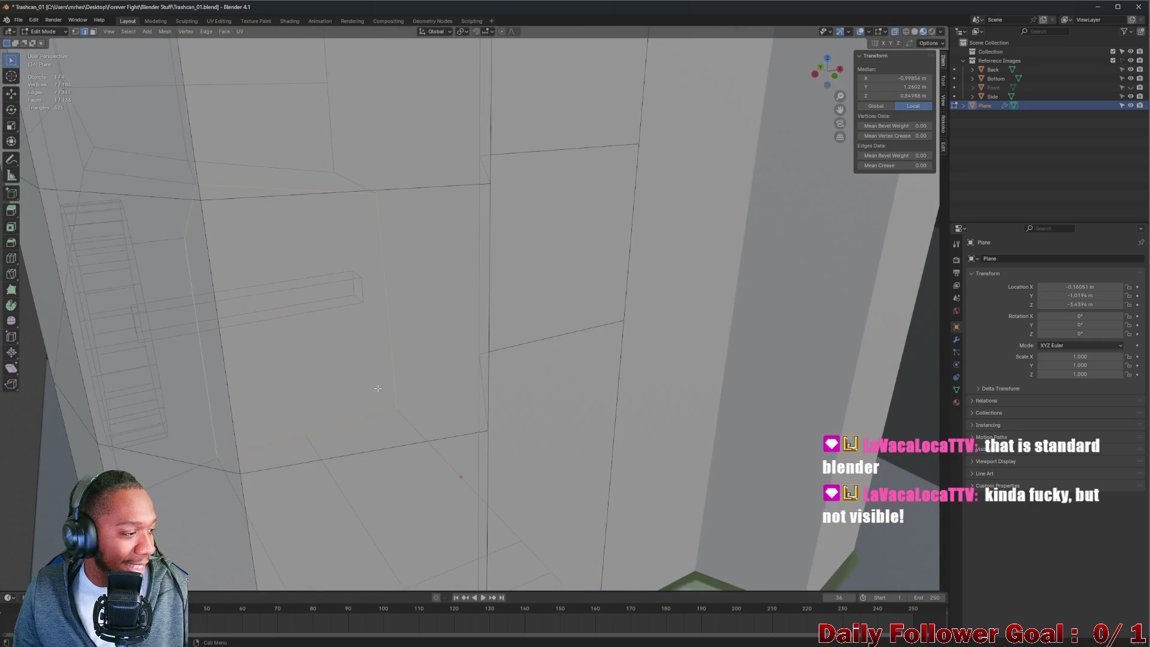
{"action": "mouse_move", "coordinate": [343, 347]}
{"action": "middle_mouse_down"}
{"action": "mouse_move", "coordinate": [343, 385]}
{"action": "mouse_move", "coordinate": [415, 323]}
{"action": "mouse_move", "coordinate": [526, 314]}
{"action": "mouse_move", "coordinate": [354, 339]}
{"action": "middle_mouse_up"}
{"action": "scroll", "coordinate": [288, 329], "scroll_direction": "down", "scroll_amount": 5}
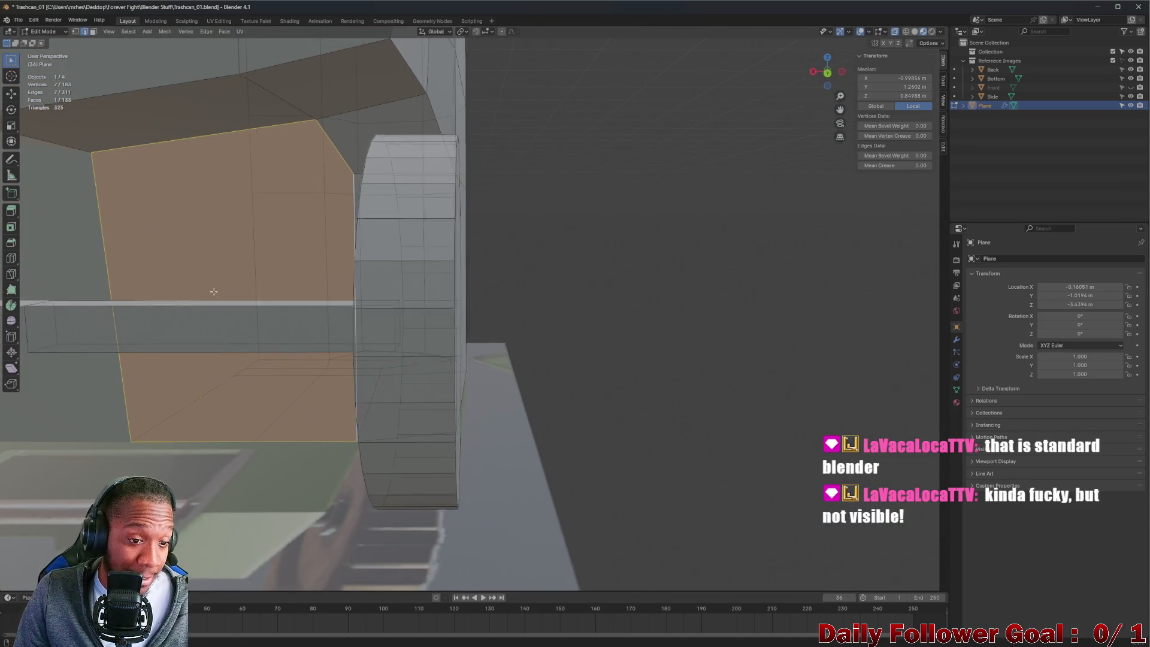
{"action": "scroll", "coordinate": [469, 332], "scroll_direction": "up", "scroll_amount": 3}
{"action": "mouse_move", "coordinate": [469, 333]}
{"action": "middle_mouse_down", "text": "shift"}
{"action": "mouse_move", "coordinate": [502, 338]}
{"action": "mouse_move", "coordinate": [595, 313]}
{"action": "mouse_move", "coordinate": [527, 333]}
{"action": "mouse_move", "coordinate": [539, 353]}
{"action": "mouse_move", "coordinate": [611, 365]}
{"action": "mouse_move", "coordinate": [593, 386]}
{"action": "middle_mouse_up", "text": "shift"}
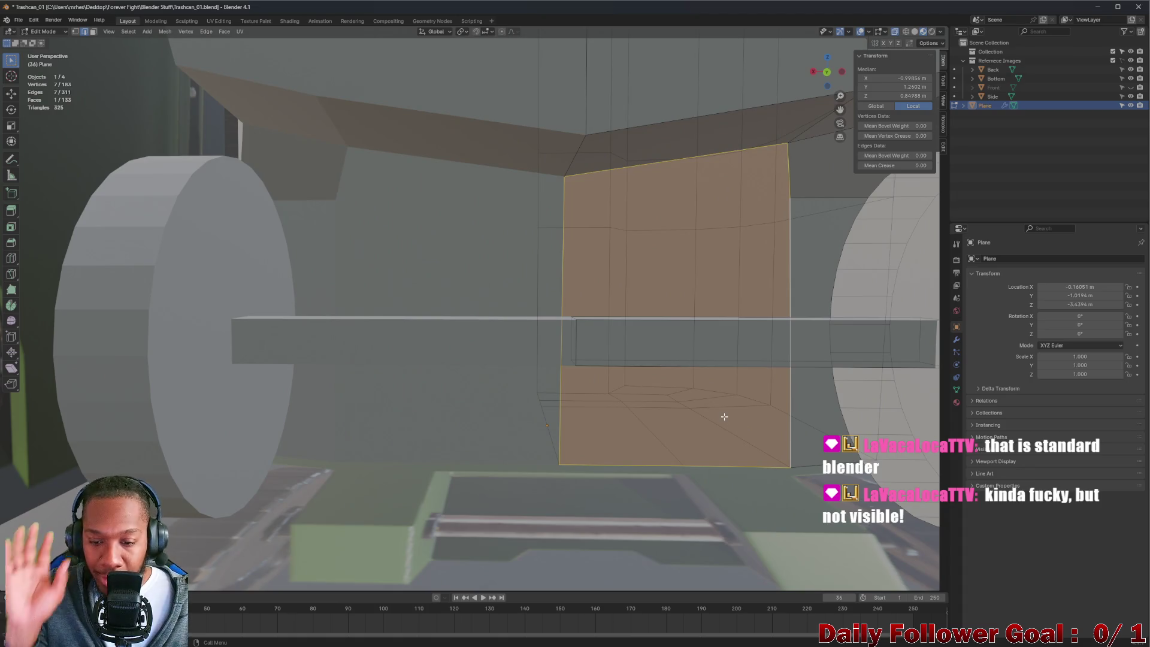
{"action": "mouse_move", "coordinate": [724, 416]}
{"action": "middle_mouse_down"}
{"action": "mouse_move", "coordinate": [662, 368]}
{"action": "mouse_move", "coordinate": [692, 388]}
{"action": "mouse_move", "coordinate": [654, 385]}
{"action": "mouse_move", "coordinate": [698, 380]}
{"action": "mouse_move", "coordinate": [680, 360]}
{"action": "mouse_move", "coordinate": [597, 379]}
{"action": "mouse_move", "coordinate": [625, 390]}
{"action": "mouse_move", "coordinate": [646, 380]}
{"action": "mouse_move", "coordinate": [652, 329]}
{"action": "mouse_move", "coordinate": [741, 328]}
{"action": "mouse_move", "coordinate": [712, 326]}
{"action": "mouse_move", "coordinate": [580, 377]}
{"action": "mouse_move", "coordinate": [574, 396]}
{"action": "mouse_move", "coordinate": [609, 407]}
{"action": "mouse_move", "coordinate": [597, 364]}
{"action": "middle_mouse_up"}
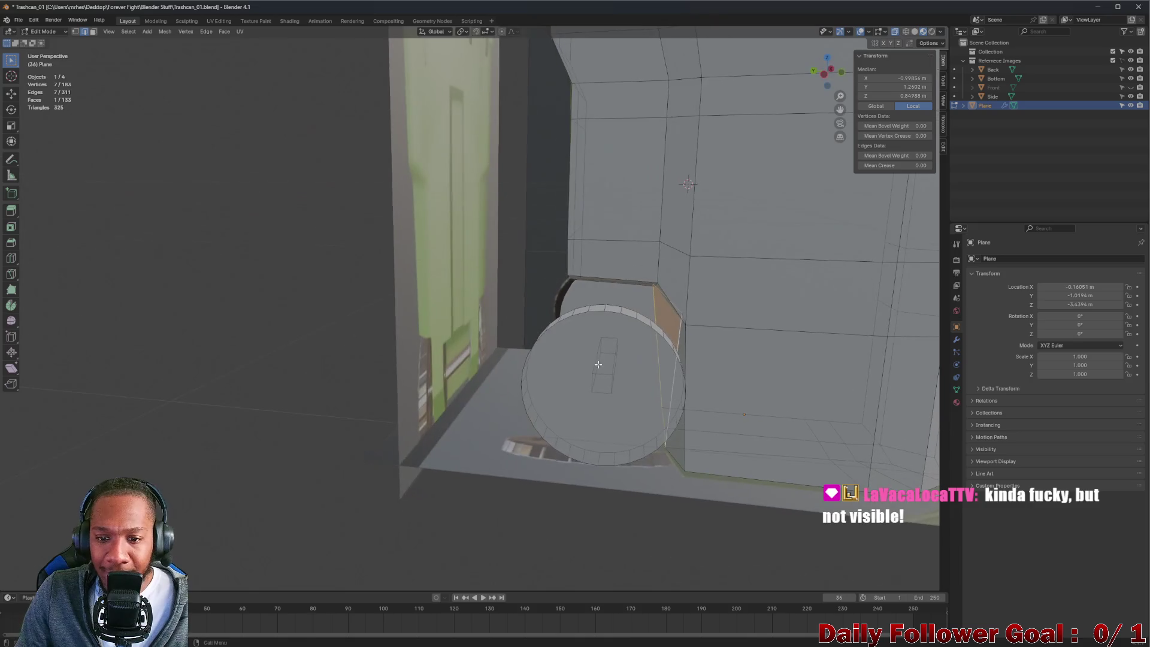
{"action": "left_click", "coordinate": [825, 74]}
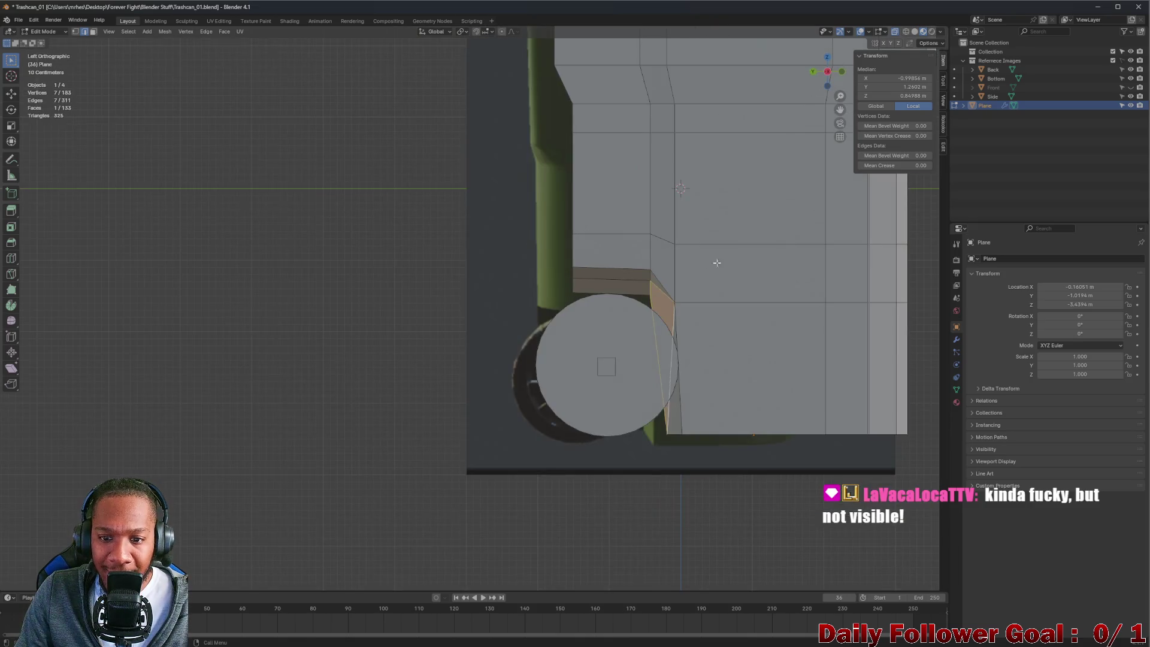
{"action": "scroll", "coordinate": [719, 287], "scroll_direction": "down", "scroll_amount": 4}
{"action": "mouse_move", "coordinate": [718, 287]}
{"action": "middle_mouse_down"}
{"action": "mouse_move", "coordinate": [738, 292]}
{"action": "mouse_move", "coordinate": [638, 282]}
{"action": "mouse_move", "coordinate": [659, 285]}
{"action": "middle_mouse_up"}
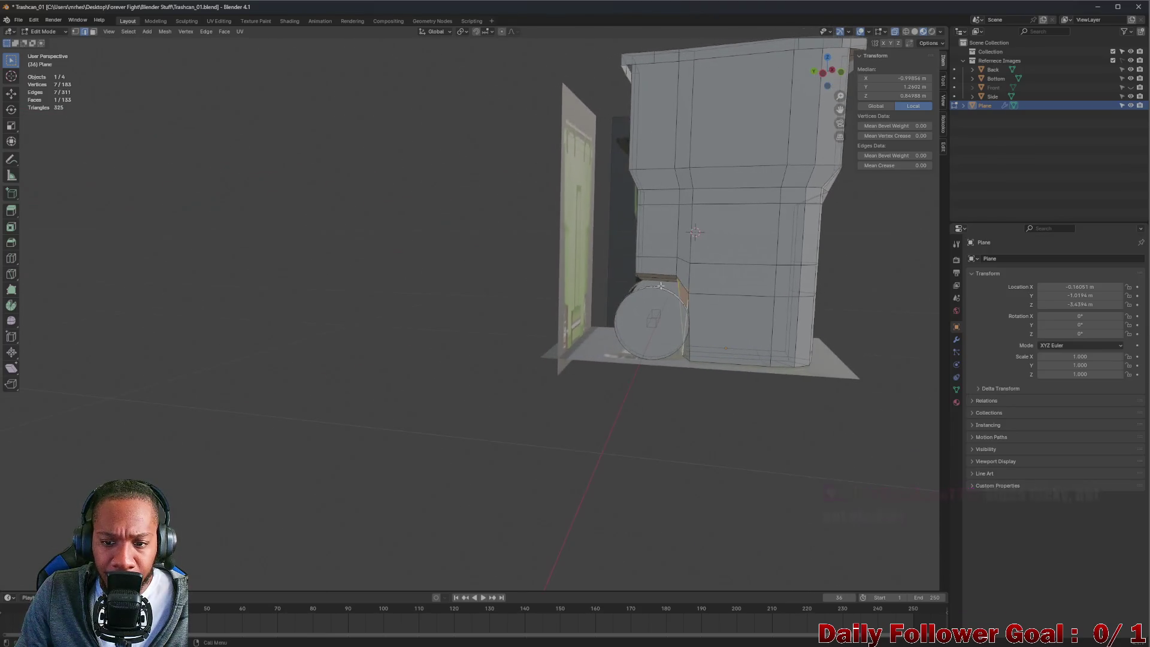
{"action": "left_click", "coordinate": [823, 73]}
{"action": "mouse_move", "coordinate": [718, 256]}
{"action": "middle_mouse_down"}
{"action": "mouse_move", "coordinate": [727, 251]}
{"action": "mouse_move", "coordinate": [746, 339]}
{"action": "mouse_move", "coordinate": [810, 346]}
{"action": "mouse_move", "coordinate": [850, 332]}
{"action": "mouse_move", "coordinate": [718, 329]}
{"action": "mouse_move", "coordinate": [795, 321]}
{"action": "mouse_move", "coordinate": [743, 333]}
{"action": "middle_mouse_up"}
{"action": "left_click", "coordinate": [851, 333]}
{"action": "scroll", "coordinate": [694, 330], "scroll_direction": "up", "scroll_amount": 4}
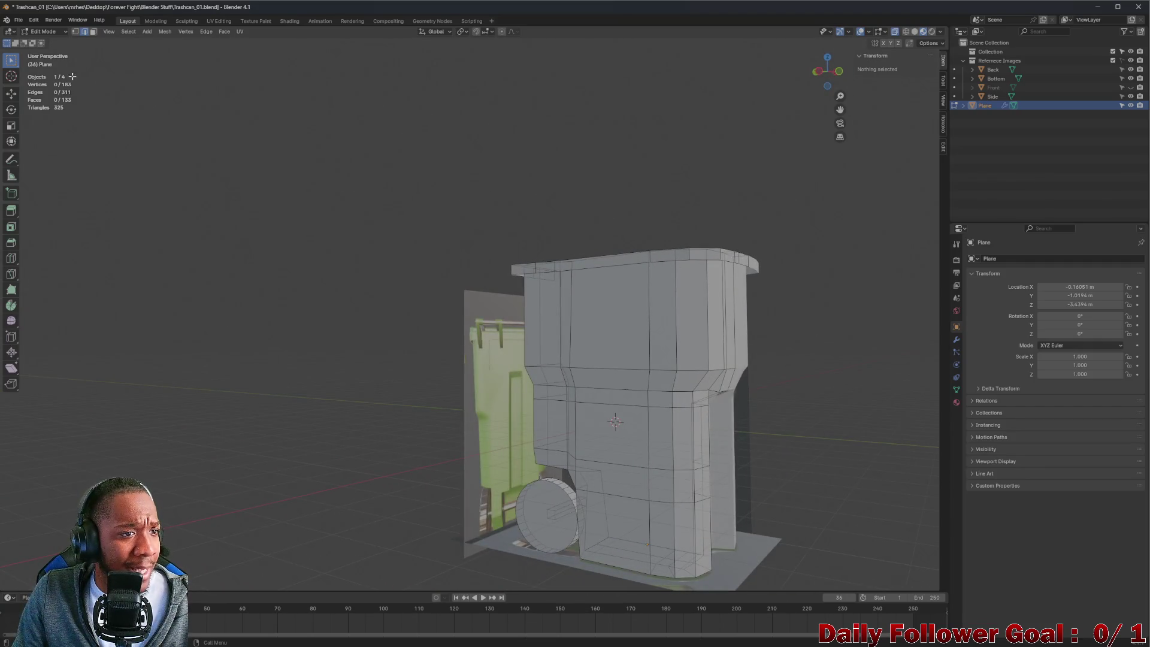
{"action": "scroll", "coordinate": [182, 85], "scroll_direction": "down", "scroll_amount": 3}
{"action": "middle_click_drag", "start_coordinate": [182, 85], "coordinate": [138, 122]}
{"action": "left_click", "coordinate": [43, 31]}
{"action": "left_click", "coordinate": [45, 42]}
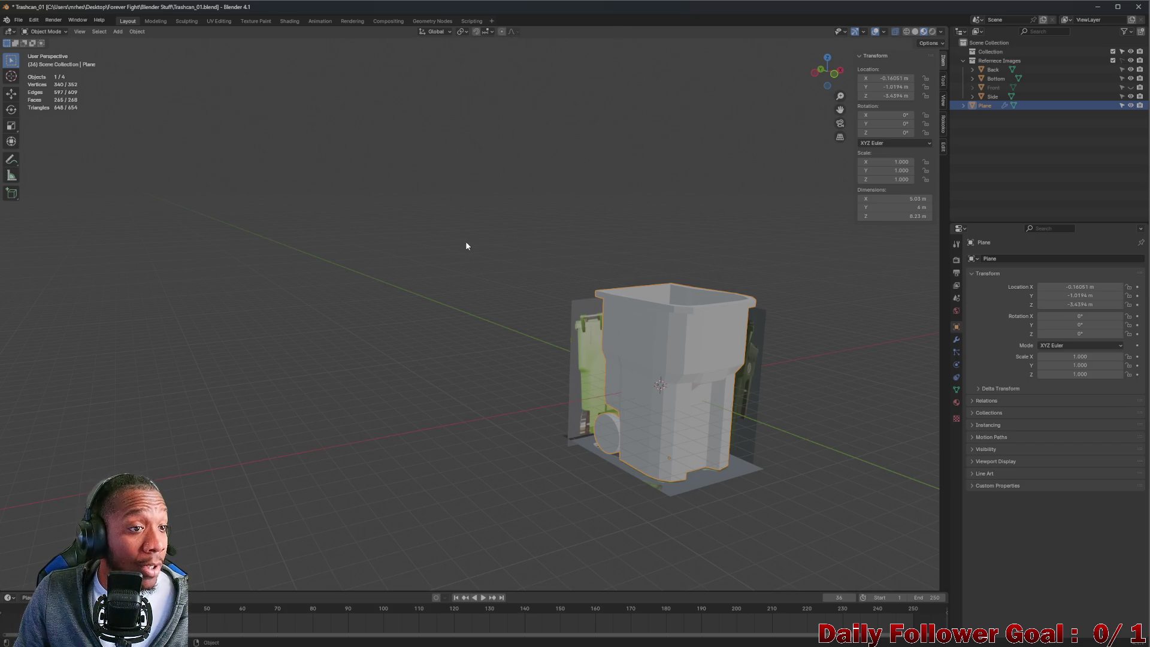
{"action": "mouse_move", "coordinate": [470, 261]}
{"action": "middle_mouse_down"}
{"action": "mouse_move", "coordinate": [641, 333]}
{"action": "mouse_move", "coordinate": [808, 362]}
{"action": "mouse_move", "coordinate": [716, 326]}
{"action": "mouse_move", "coordinate": [759, 340]}
{"action": "mouse_move", "coordinate": [616, 331]}
{"action": "middle_mouse_up"}
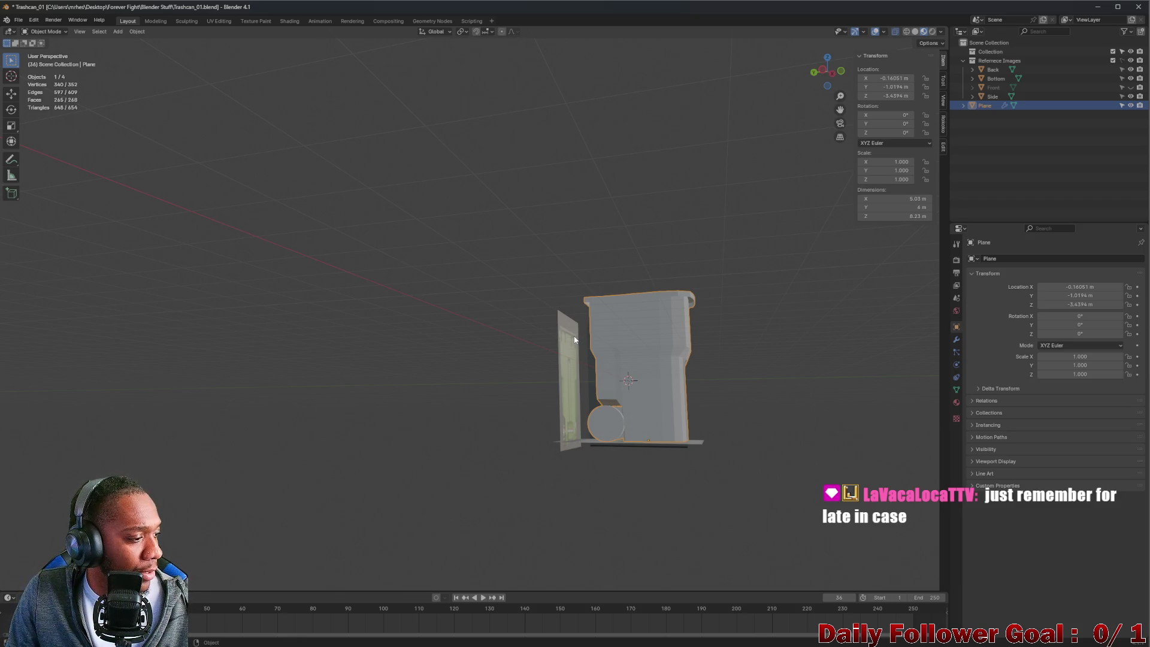
{"action": "left_click", "coordinate": [48, 31]}
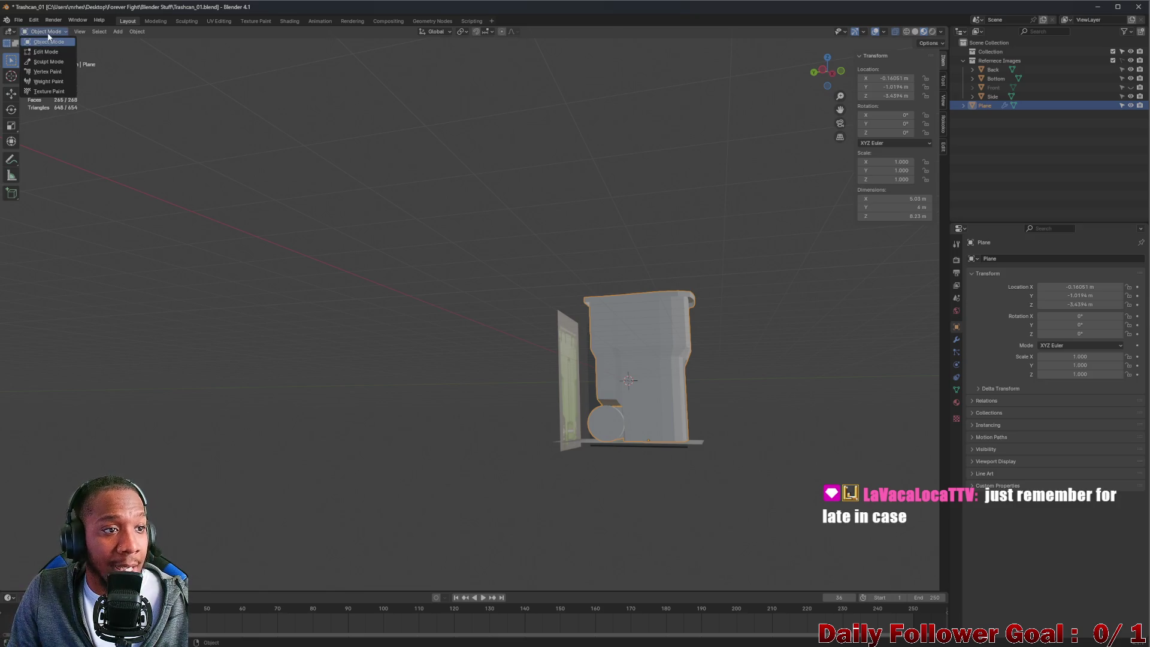
{"action": "left_click", "coordinate": [47, 40]}
{"action": "mouse_move", "coordinate": [277, 184]}
{"action": "middle_mouse_down"}
{"action": "mouse_move", "coordinate": [640, 381]}
{"action": "mouse_move", "coordinate": [594, 339]}
{"action": "mouse_move", "coordinate": [634, 343]}
{"action": "middle_mouse_up"}
{"action": "scroll", "coordinate": [641, 381], "scroll_direction": "up", "scroll_amount": 3}
{"action": "scroll", "coordinate": [594, 340], "scroll_direction": "down", "scroll_amount": 2}
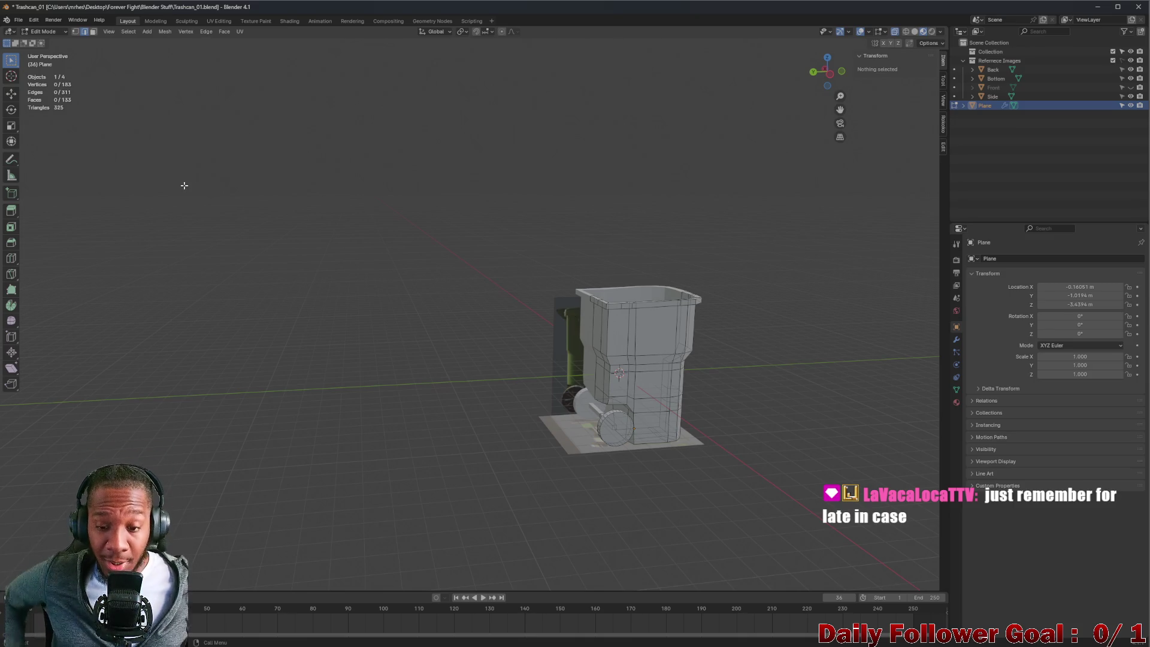
{"action": "left_click", "coordinate": [47, 31]}
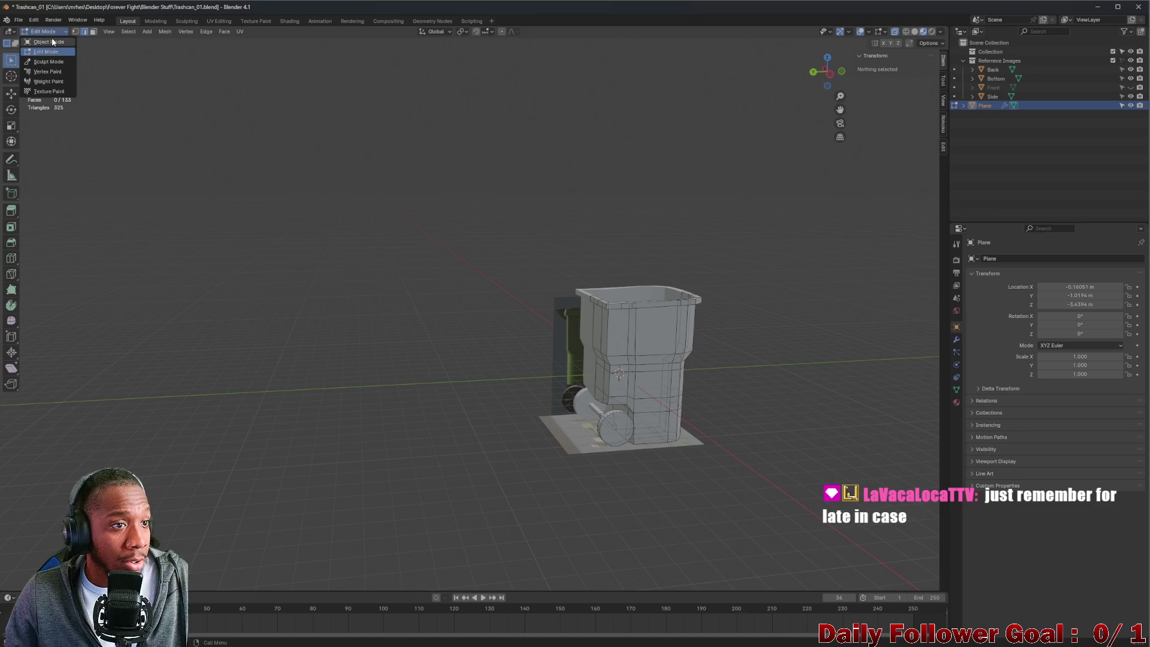
{"action": "left_click", "coordinate": [51, 41]}
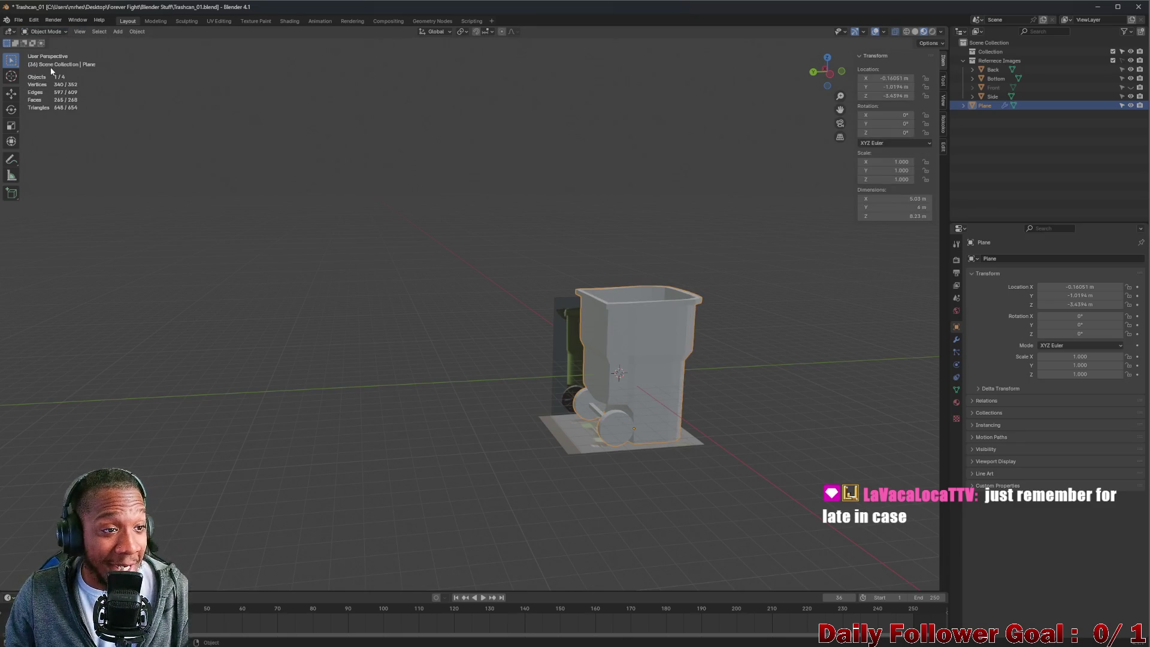
{"action": "left_click", "coordinate": [45, 32]}
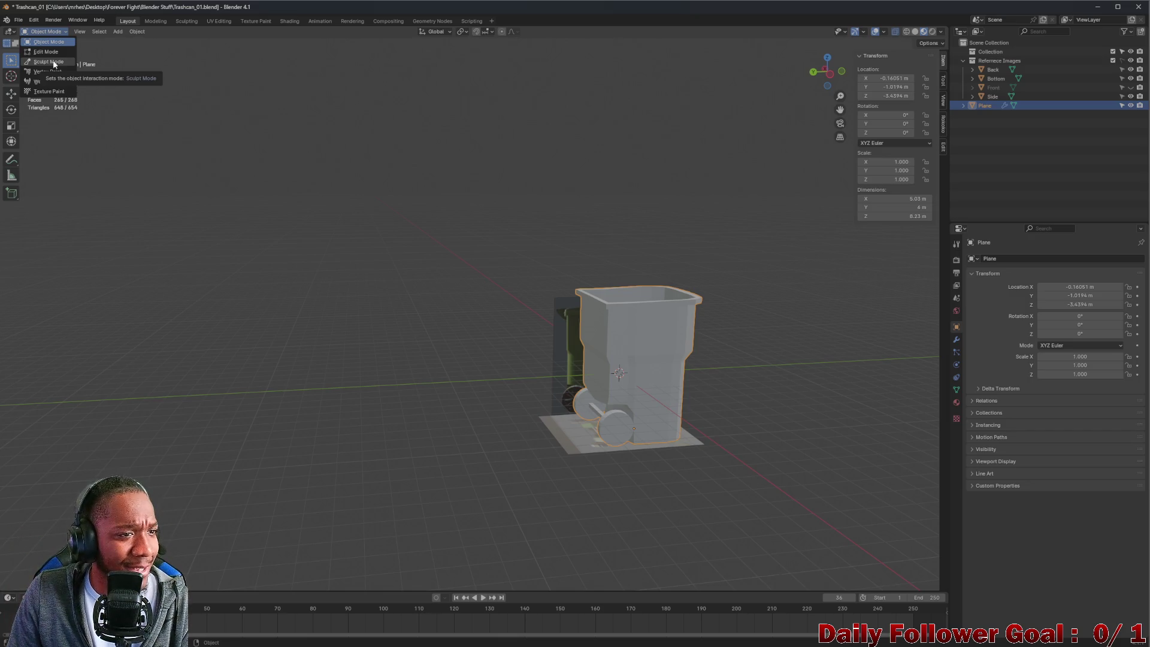
{"action": "left_click", "coordinate": [54, 52]}
{"action": "mouse_move", "coordinate": [508, 219]}
{"action": "middle_mouse_down"}
{"action": "mouse_move", "coordinate": [461, 244]}
{"action": "mouse_move", "coordinate": [584, 291]}
{"action": "mouse_move", "coordinate": [561, 306]}
{"action": "middle_mouse_up"}
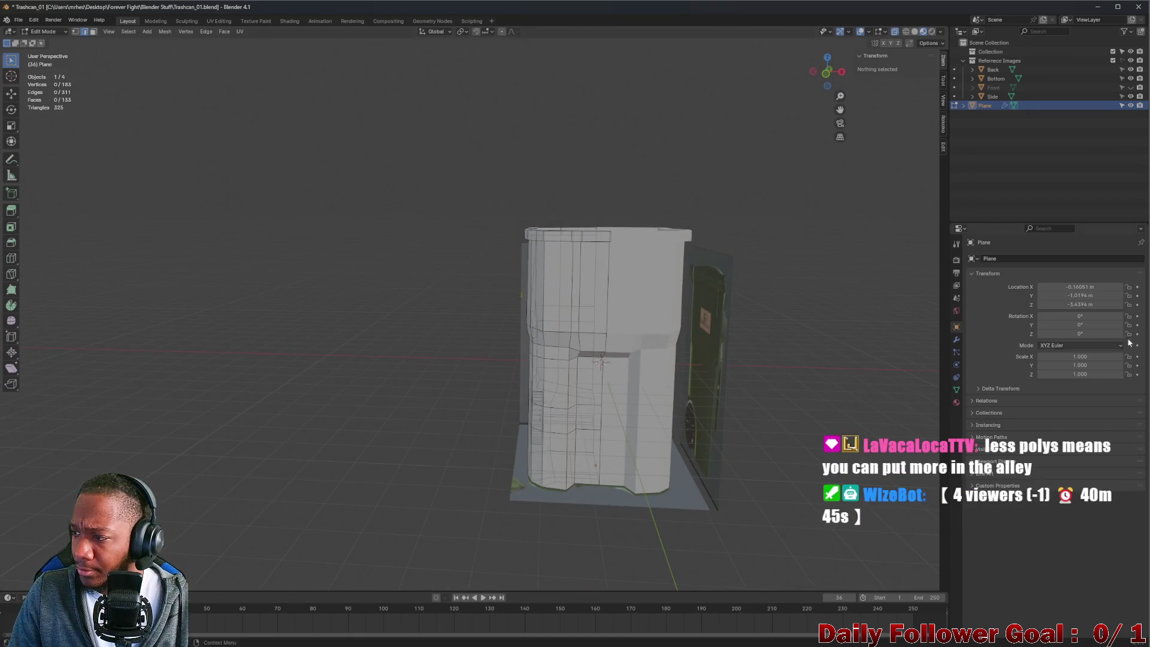
- Restore the 3D viewport with Ctrl+Space and orbit to look down into the open-topped bin
{"action": "mouse_move", "coordinate": [616, 222]}
{"action": "middle_mouse_down"}
{"action": "mouse_move", "coordinate": [593, 237]}
{"action": "mouse_move", "coordinate": [575, 210]}
{"action": "mouse_move", "coordinate": [543, 271]}
{"action": "mouse_move", "coordinate": [688, 265]}
{"action": "mouse_move", "coordinate": [563, 281]}
{"action": "mouse_move", "coordinate": [573, 515]}
{"action": "mouse_move", "coordinate": [587, 424]}
{"action": "mouse_move", "coordinate": [670, 467]}
{"action": "mouse_move", "coordinate": [561, 319]}
{"action": "mouse_move", "coordinate": [568, 339]}
{"action": "mouse_move", "coordinate": [389, 381]}
{"action": "mouse_move", "coordinate": [619, 376]}
{"action": "middle_mouse_up"}
{"action": "scroll", "coordinate": [568, 339], "scroll_direction": "up", "scroll_amount": 4}
{"action": "scroll", "coordinate": [389, 381], "scroll_direction": "down", "scroll_amount": 6}
{"action": "scroll", "coordinate": [619, 377], "scroll_direction": "up", "scroll_amount": 2}
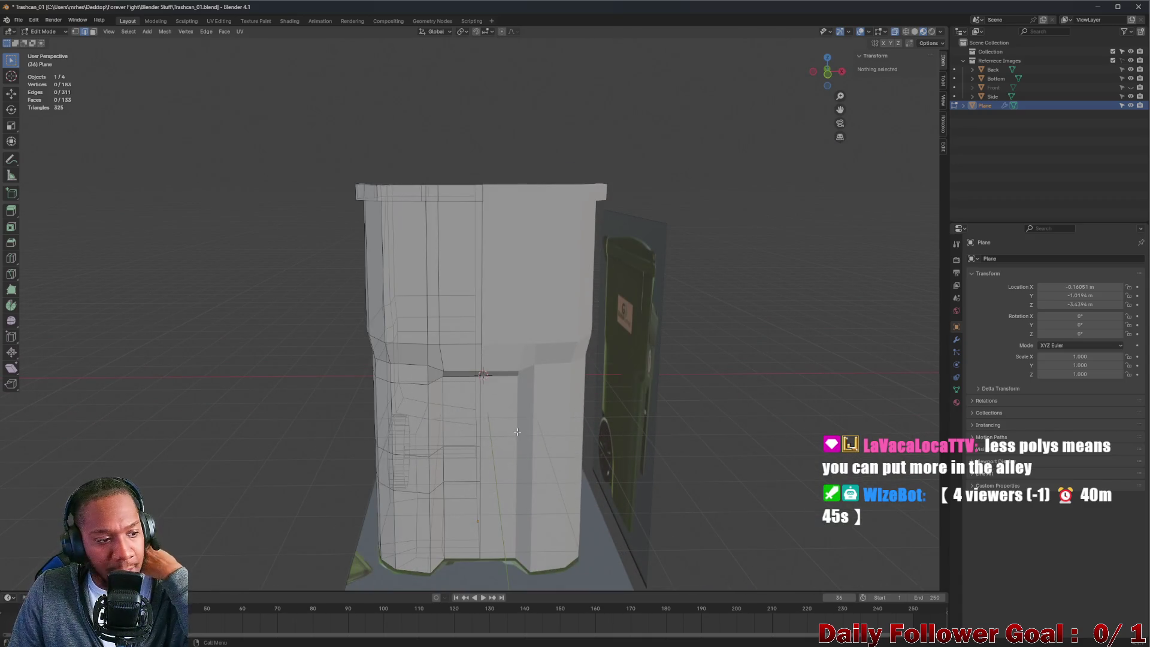
{"action": "mouse_move", "coordinate": [598, 645]}
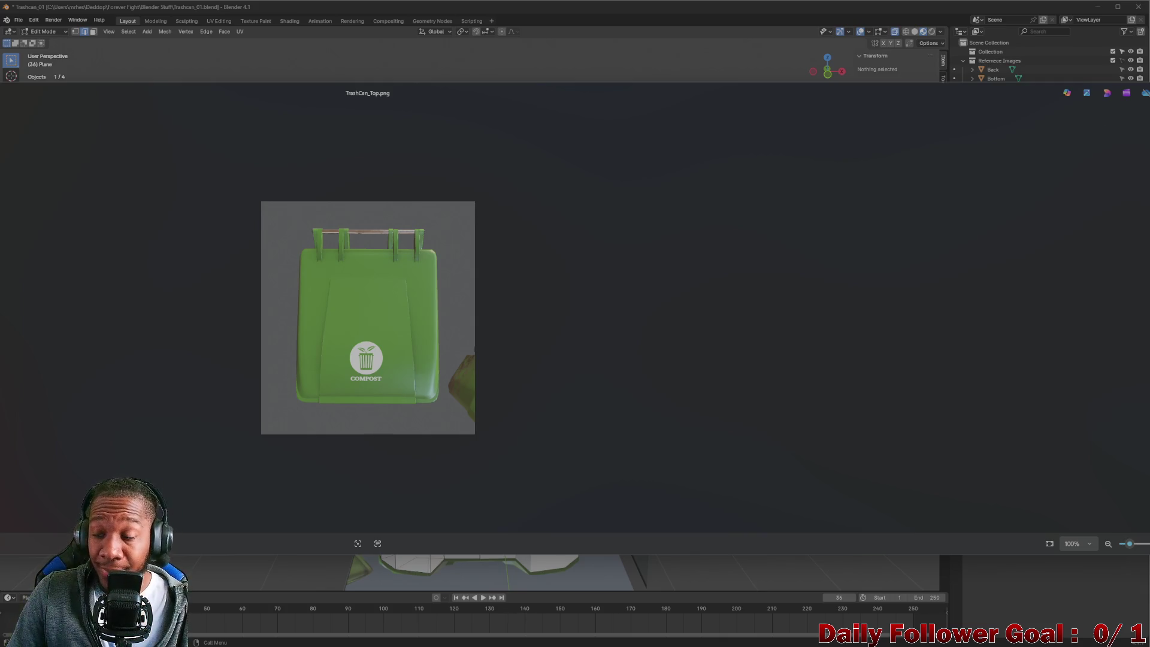
{"action": "key", "text": "ctrl+space"}
{"action": "mouse_move", "coordinate": [473, 277]}
{"action": "middle_mouse_down"}
{"action": "mouse_move", "coordinate": [465, 308]}
{"action": "mouse_move", "coordinate": [500, 296]}
{"action": "middle_mouse_up"}
{"action": "mouse_move", "coordinate": [423, 288]}
{"action": "middle_mouse_down"}
{"action": "mouse_move", "coordinate": [490, 252]}
{"action": "mouse_move", "coordinate": [459, 241]}
{"action": "mouse_move", "coordinate": [517, 297]}
{"action": "mouse_move", "coordinate": [633, 293]}
{"action": "middle_mouse_up"}
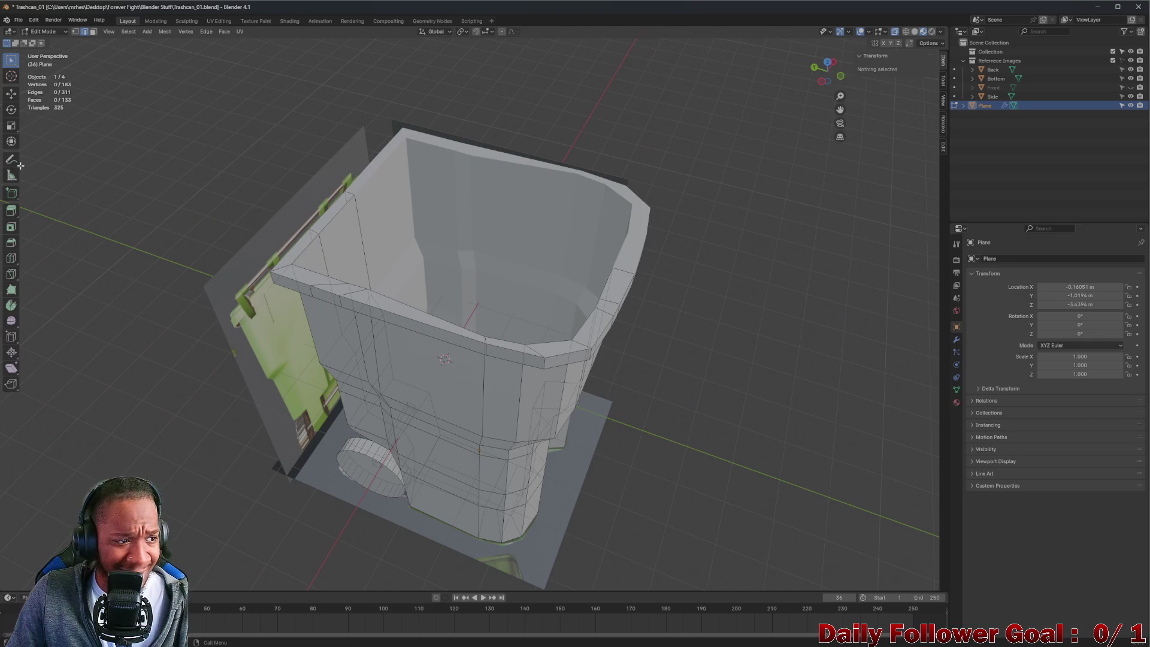
{"action": "mouse_move", "coordinate": [252, 282]}
{"action": "middle_mouse_down"}
{"action": "mouse_move", "coordinate": [307, 291]}
{"action": "mouse_move", "coordinate": [243, 271]}
{"action": "middle_mouse_up"}
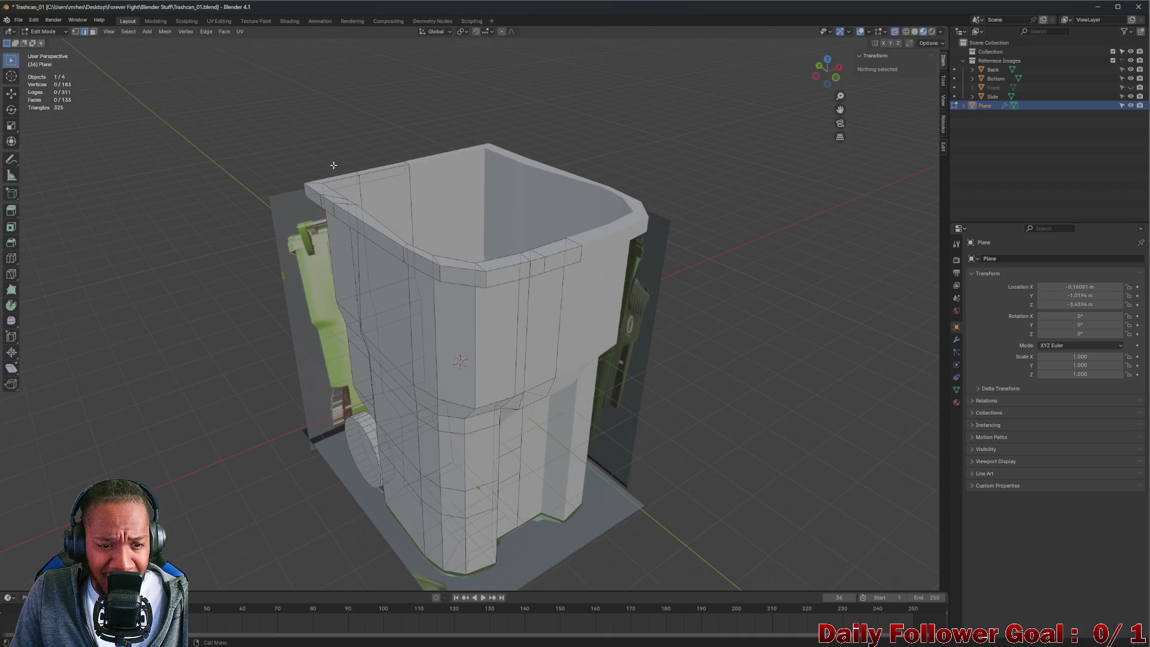
{"action": "middle_click_drag", "start_coordinate": [547, 265], "coordinate": [312, 226]}
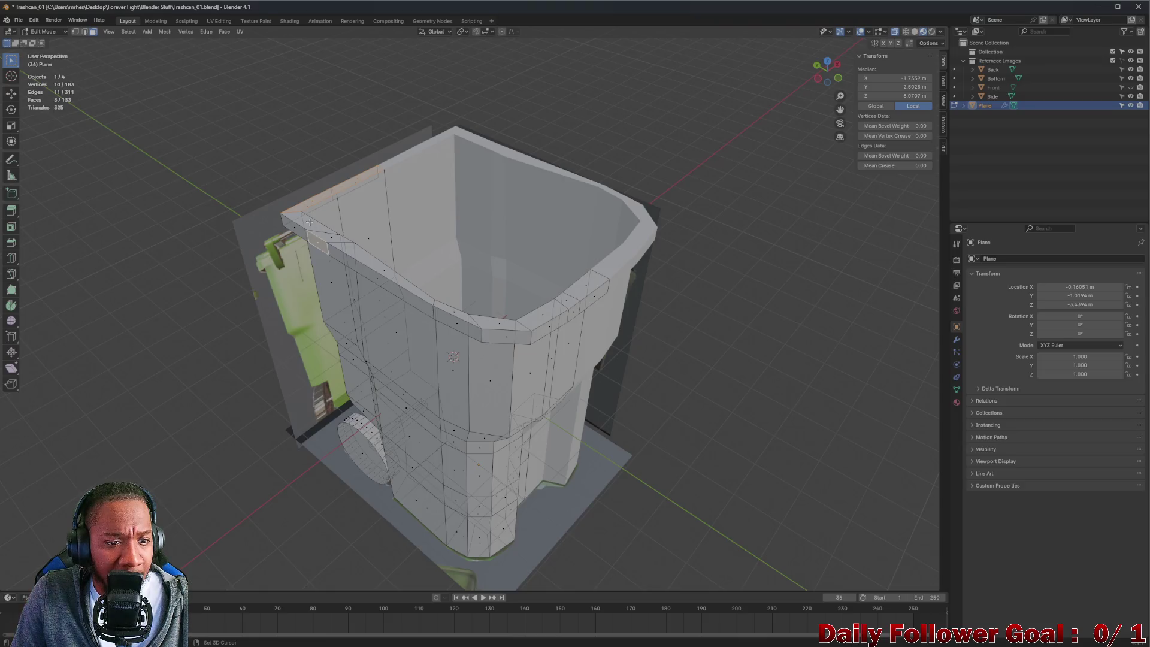
- Select all the faces around the bin's top rim, swapping out stray inner-wall faces
{"action": "left_click", "coordinate": [313, 233], "text": "shift"}
{"action": "left_click", "coordinate": [317, 236], "text": "shift"}
{"action": "left_click", "coordinate": [324, 240], "text": "shift"}
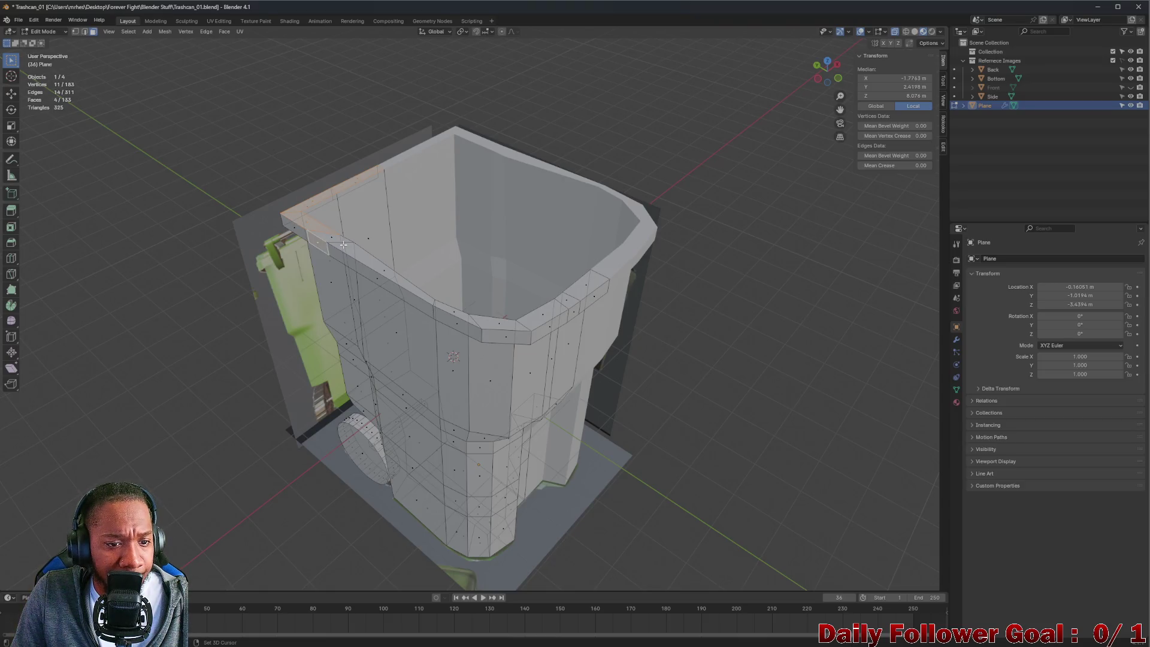
{"action": "left_click", "coordinate": [320, 243], "text": "shift"}
{"action": "left_click", "coordinate": [336, 239], "text": "shift"}
{"action": "left_click", "coordinate": [371, 260], "text": "shift"}
{"action": "left_click", "coordinate": [366, 256], "text": "shift"}
{"action": "left_click", "coordinate": [439, 296], "text": "shift"}
{"action": "left_click", "coordinate": [458, 314], "text": "shift"}
{"action": "left_click", "coordinate": [500, 322], "text": "shift"}
{"action": "left_click", "coordinate": [541, 314], "text": "shift"}
{"action": "left_click", "coordinate": [569, 299], "text": "shift"}
{"action": "left_click", "coordinate": [581, 293], "text": "shift"}
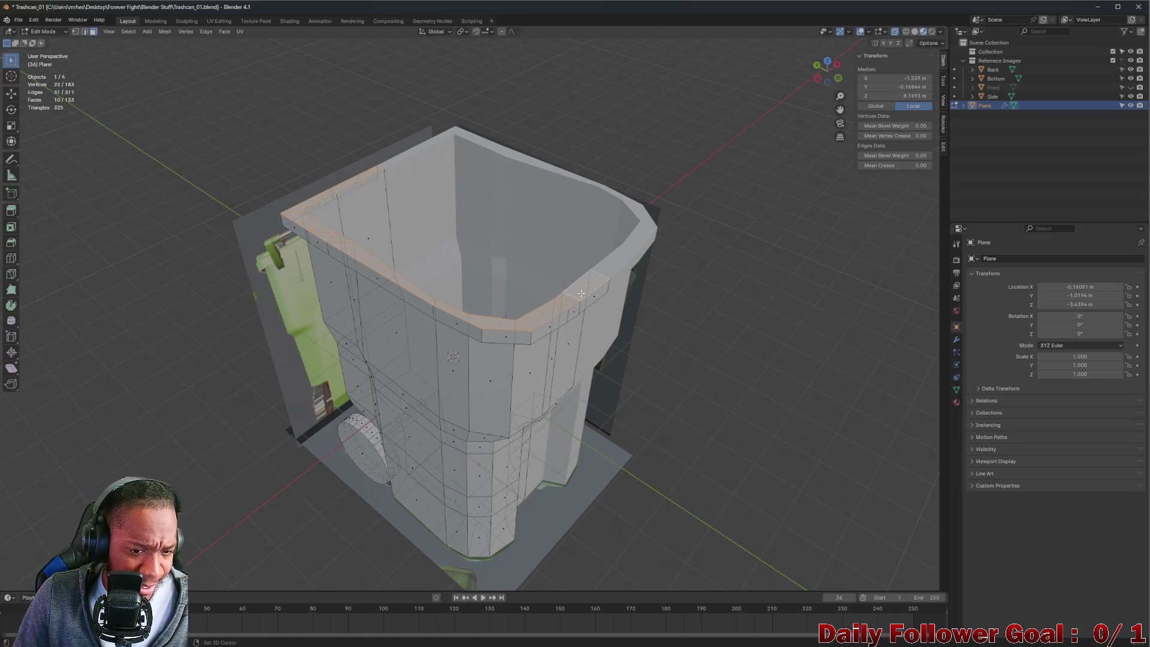
- Duplicate the rim faces and raise the copy slightly along Z
{"action": "key", "text": "shift+d"}
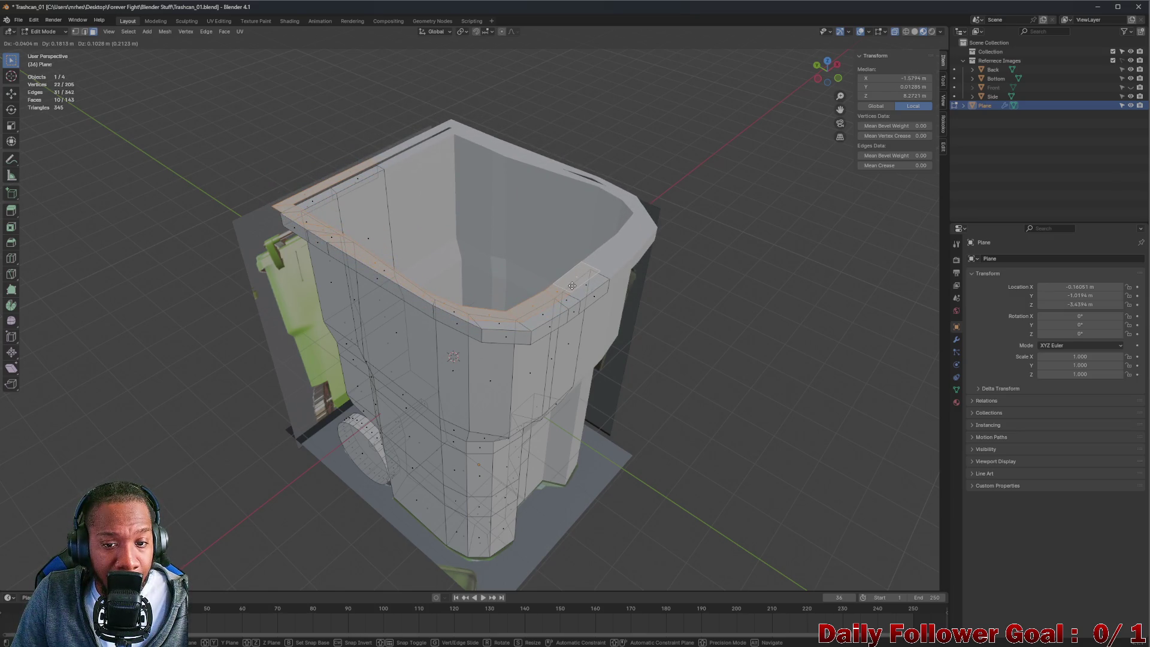
{"action": "middle_click_drag", "start_coordinate": [572, 286], "coordinate": [526, 278]}
{"action": "key", "text": "z"}
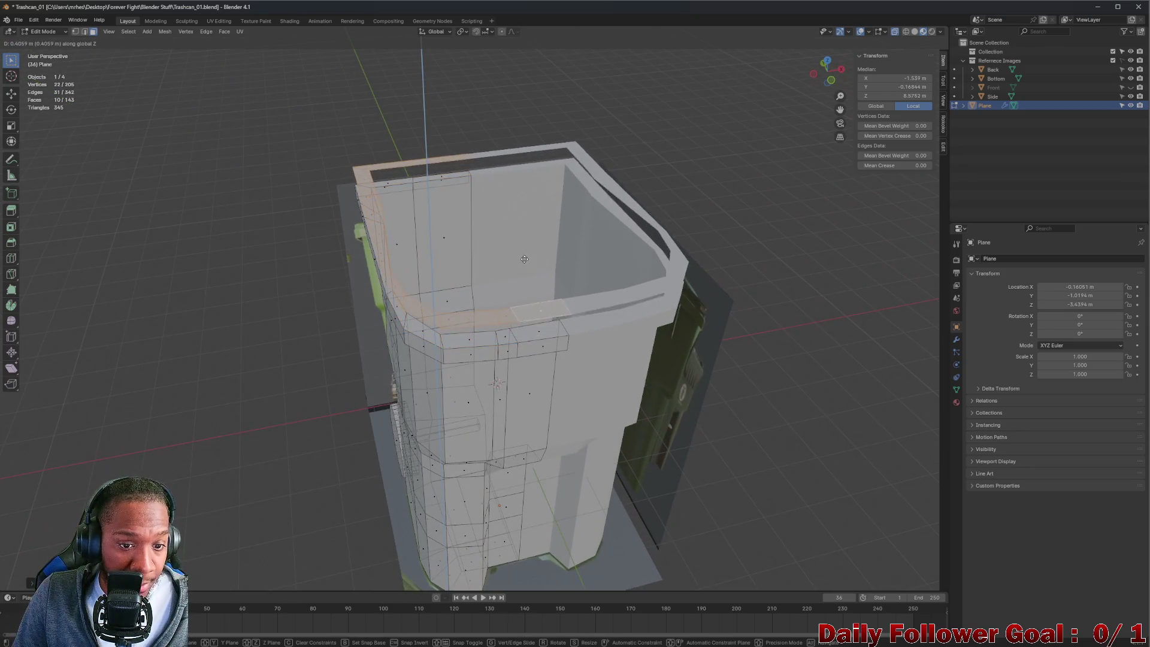
{"action": "left_click", "coordinate": [526, 272]}
- Orbit and zoom around the rim to inspect the new inner lip
{"action": "mouse_move", "coordinate": [526, 272]}
{"action": "middle_mouse_down"}
{"action": "mouse_move", "coordinate": [547, 258]}
{"action": "mouse_move", "coordinate": [467, 297]}
{"action": "mouse_move", "coordinate": [526, 259]}
{"action": "mouse_move", "coordinate": [518, 281]}
{"action": "mouse_move", "coordinate": [548, 255]}
{"action": "mouse_move", "coordinate": [385, 239]}
{"action": "mouse_move", "coordinate": [434, 229]}
{"action": "middle_mouse_up"}
{"action": "scroll", "coordinate": [509, 272], "scroll_direction": "up", "scroll_amount": 4}
{"action": "scroll", "coordinate": [518, 278], "scroll_direction": "up", "scroll_amount": 3}
{"action": "middle_click_drag", "start_coordinate": [113, 203], "coordinate": [311, 287]}
{"action": "scroll", "coordinate": [339, 299], "scroll_direction": "up", "scroll_amount": 3}
{"action": "scroll", "coordinate": [339, 299], "scroll_direction": "up", "scroll_amount": 2}
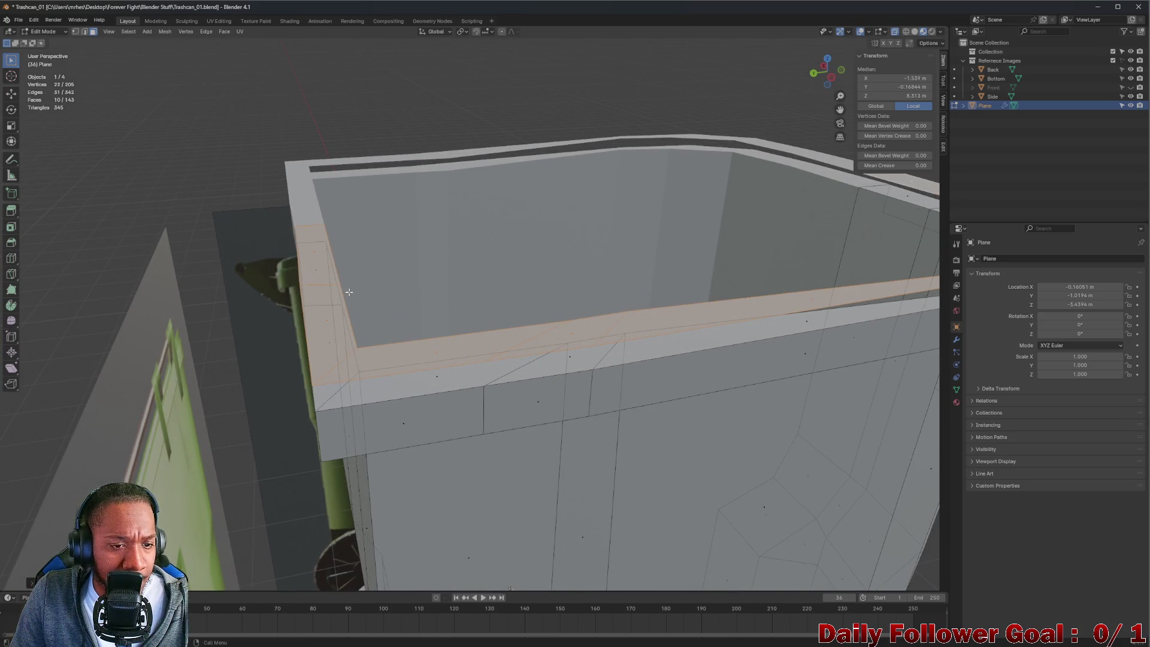
{"action": "mouse_move", "coordinate": [495, 311]}
{"action": "middle_mouse_down"}
{"action": "mouse_move", "coordinate": [457, 303]}
{"action": "mouse_move", "coordinate": [484, 281]}
{"action": "middle_mouse_up"}
{"action": "scroll", "coordinate": [573, 260], "scroll_direction": "down", "scroll_amount": 4}
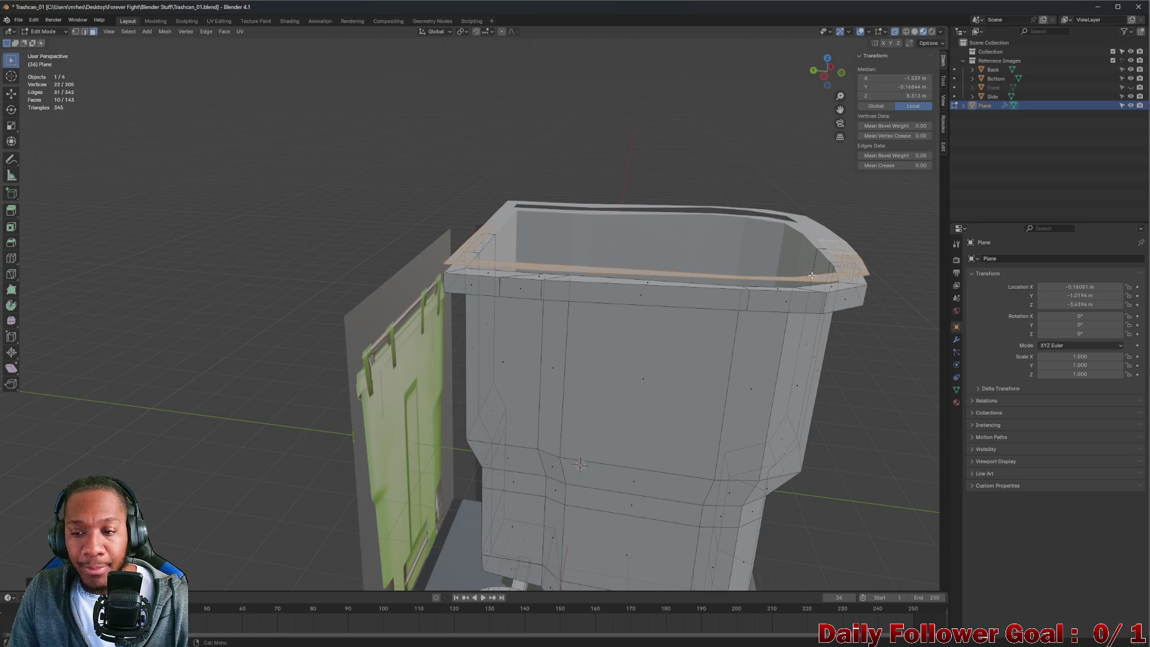
{"action": "mouse_move", "coordinate": [822, 286]}
{"action": "middle_mouse_down"}
{"action": "mouse_move", "coordinate": [576, 261]}
{"action": "mouse_move", "coordinate": [524, 269]}
{"action": "mouse_move", "coordinate": [507, 286]}
{"action": "mouse_move", "coordinate": [529, 309]}
{"action": "mouse_move", "coordinate": [667, 328]}
{"action": "mouse_move", "coordinate": [541, 324]}
{"action": "mouse_move", "coordinate": [576, 332]}
{"action": "mouse_move", "coordinate": [429, 340]}
{"action": "mouse_move", "coordinate": [514, 326]}
{"action": "mouse_move", "coordinate": [422, 405]}
{"action": "mouse_move", "coordinate": [526, 349]}
{"action": "mouse_move", "coordinate": [538, 394]}
{"action": "mouse_move", "coordinate": [613, 334]}
{"action": "mouse_move", "coordinate": [639, 358]}
{"action": "mouse_move", "coordinate": [500, 339]}
{"action": "mouse_move", "coordinate": [577, 255]}
{"action": "mouse_move", "coordinate": [594, 334]}
{"action": "middle_mouse_up"}
{"action": "scroll", "coordinate": [577, 261], "scroll_direction": "up", "scroll_amount": 3}
- In vertex mode, select the vertices running along the duplicated rim's edge
{"action": "key", "text": "1"}
{"action": "left_click", "coordinate": [519, 326]}
{"action": "left_click", "coordinate": [514, 326], "text": "shift"}
{"action": "left_click", "coordinate": [422, 406], "text": "shift"}
{"action": "left_click", "coordinate": [638, 359], "text": "shift"}
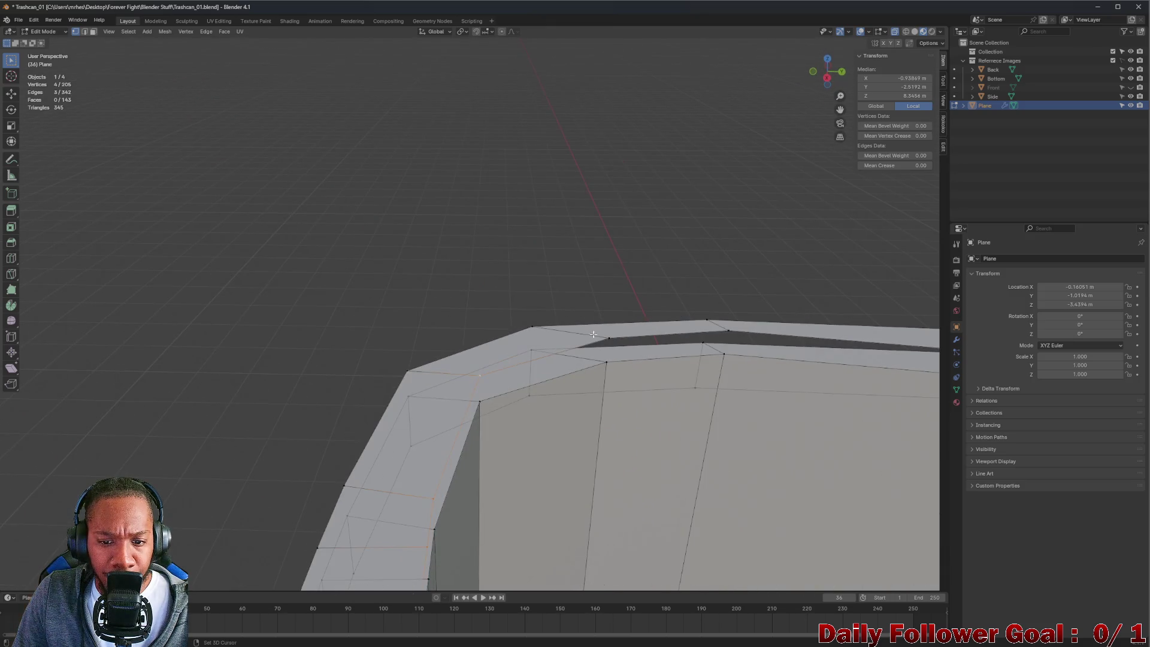
{"action": "left_click", "coordinate": [881, 343], "text": "ctrl"}
{"action": "mouse_move", "coordinate": [777, 336]}
{"action": "middle_mouse_down"}
{"action": "mouse_move", "coordinate": [683, 360]}
{"action": "mouse_move", "coordinate": [526, 362]}
{"action": "mouse_move", "coordinate": [559, 435]}
{"action": "middle_mouse_up"}
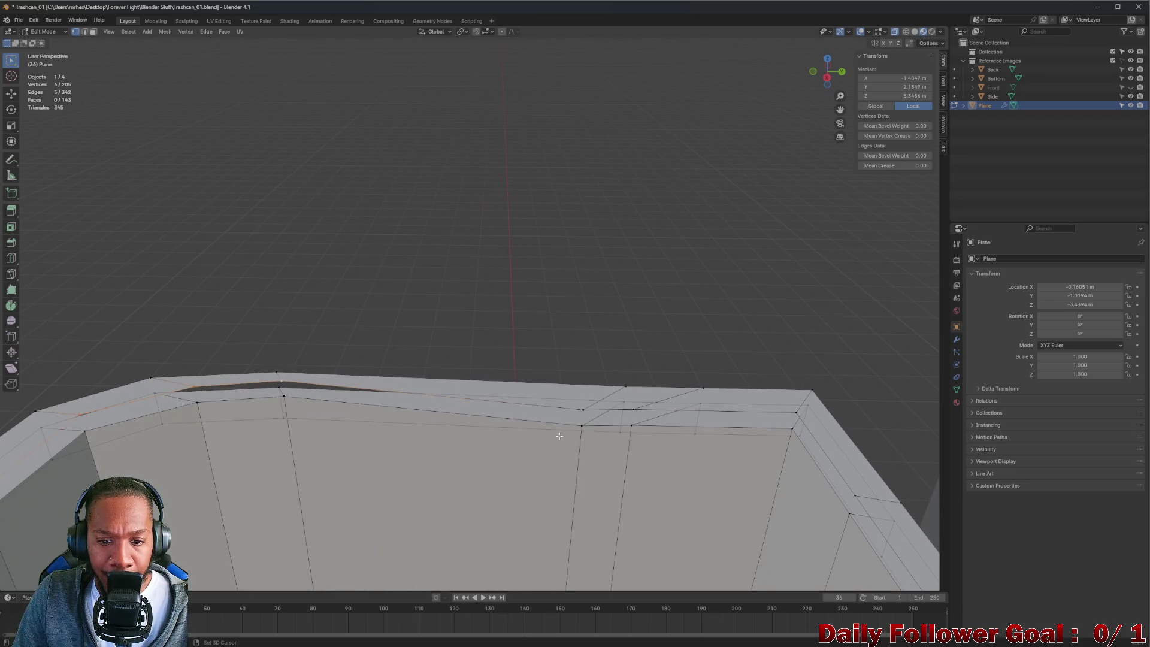
{"action": "left_click", "coordinate": [795, 421], "text": "ctrl"}
{"action": "middle_click_drag", "start_coordinate": [795, 421], "coordinate": [650, 448]}
{"action": "left_click", "coordinate": [650, 448], "text": "ctrl"}
{"action": "mouse_move", "coordinate": [658, 515]}
{"action": "middle_mouse_down"}
{"action": "mouse_move", "coordinate": [563, 409]}
{"action": "mouse_move", "coordinate": [300, 342]}
{"action": "mouse_move", "coordinate": [389, 287]}
{"action": "middle_mouse_up"}
{"action": "left_click", "coordinate": [575, 406], "text": "ctrl"}
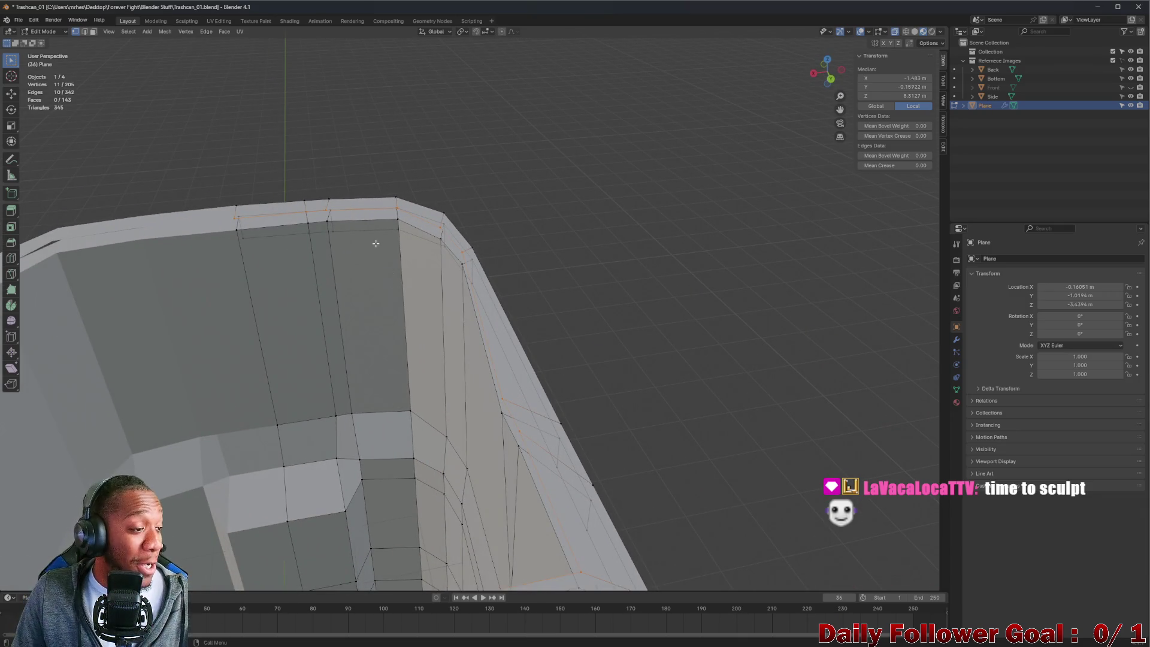
{"action": "middle_click_drag", "start_coordinate": [366, 329], "coordinate": [387, 304]}
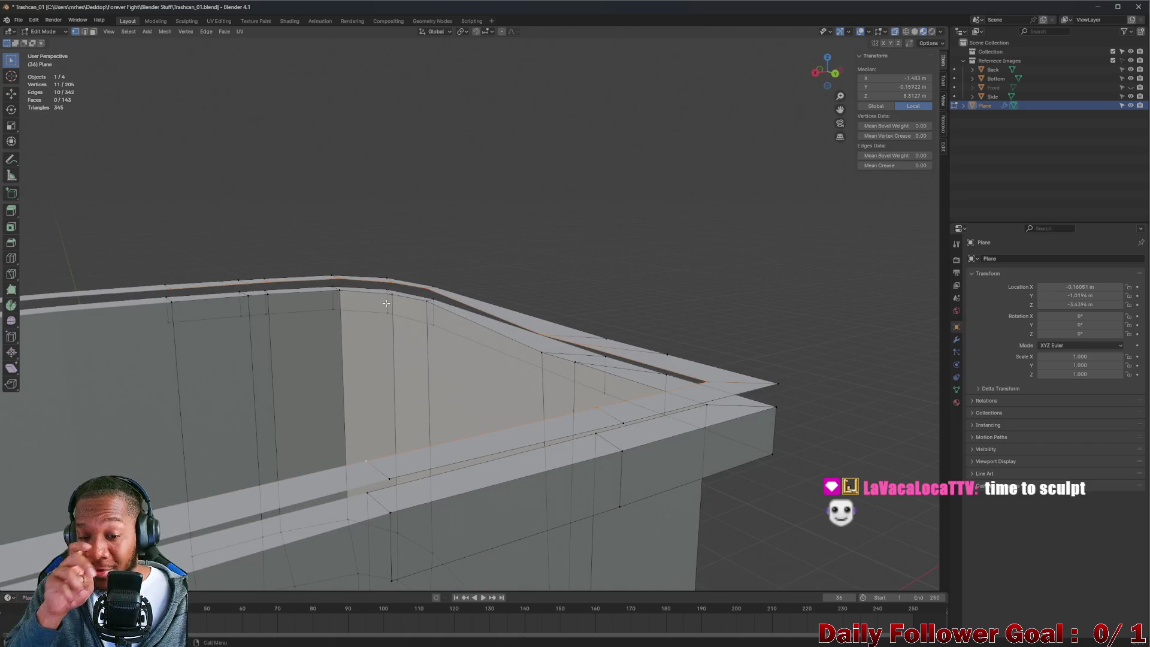
- Raise the selected rim edge vertically along Z
{"action": "key", "text": "g"}
{"action": "key", "text": "x"}
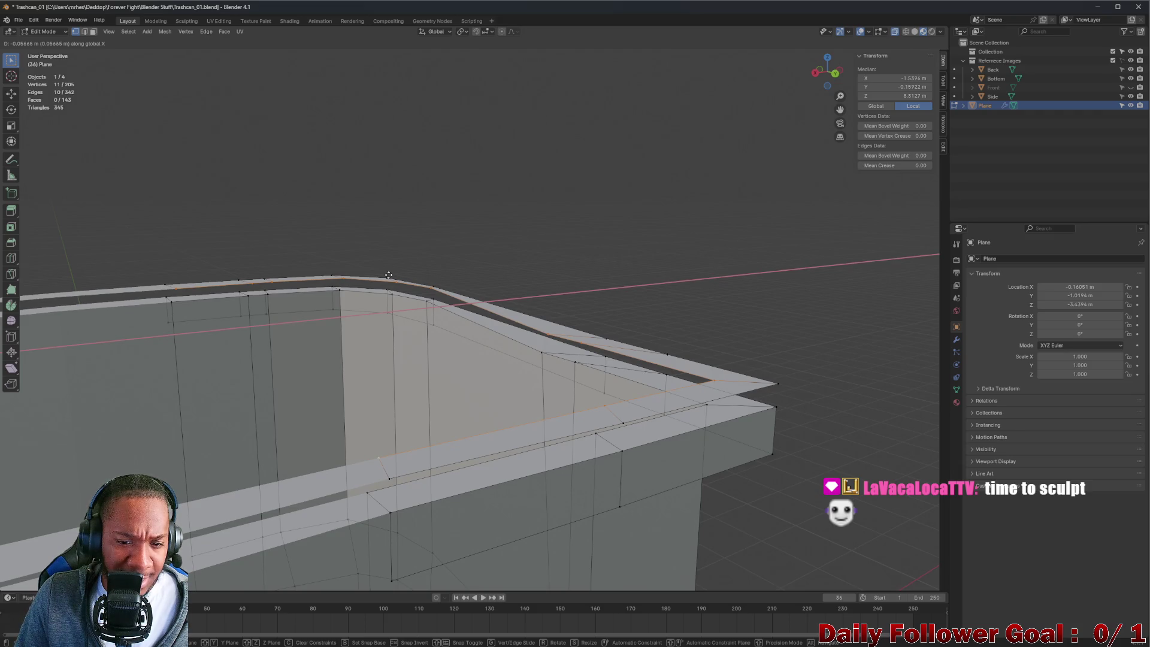
{"action": "key", "text": "Escape"}
{"action": "key", "text": "g"}
{"action": "key", "text": "z"}
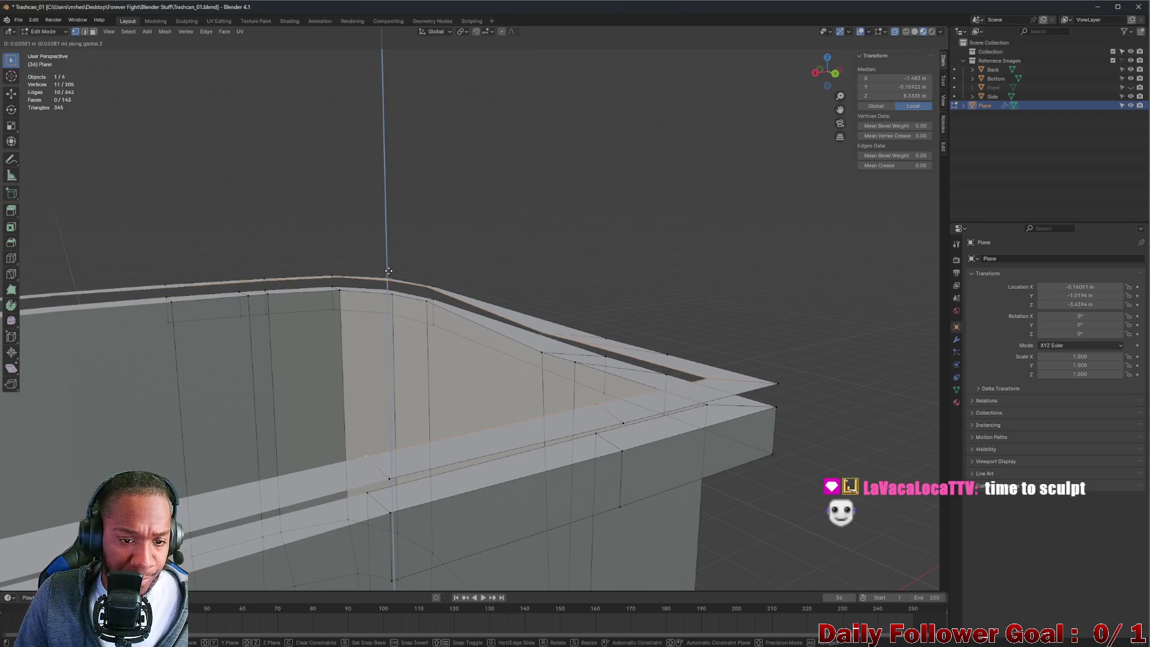
{"action": "left_click", "coordinate": [391, 237]}
{"action": "mouse_move", "coordinate": [391, 237]}
{"action": "middle_mouse_down"}
{"action": "mouse_move", "coordinate": [294, 275]}
{"action": "mouse_move", "coordinate": [605, 256]}
{"action": "mouse_move", "coordinate": [513, 264]}
{"action": "middle_mouse_up"}
{"action": "scroll", "coordinate": [294, 275], "scroll_direction": "down", "scroll_amount": 3}
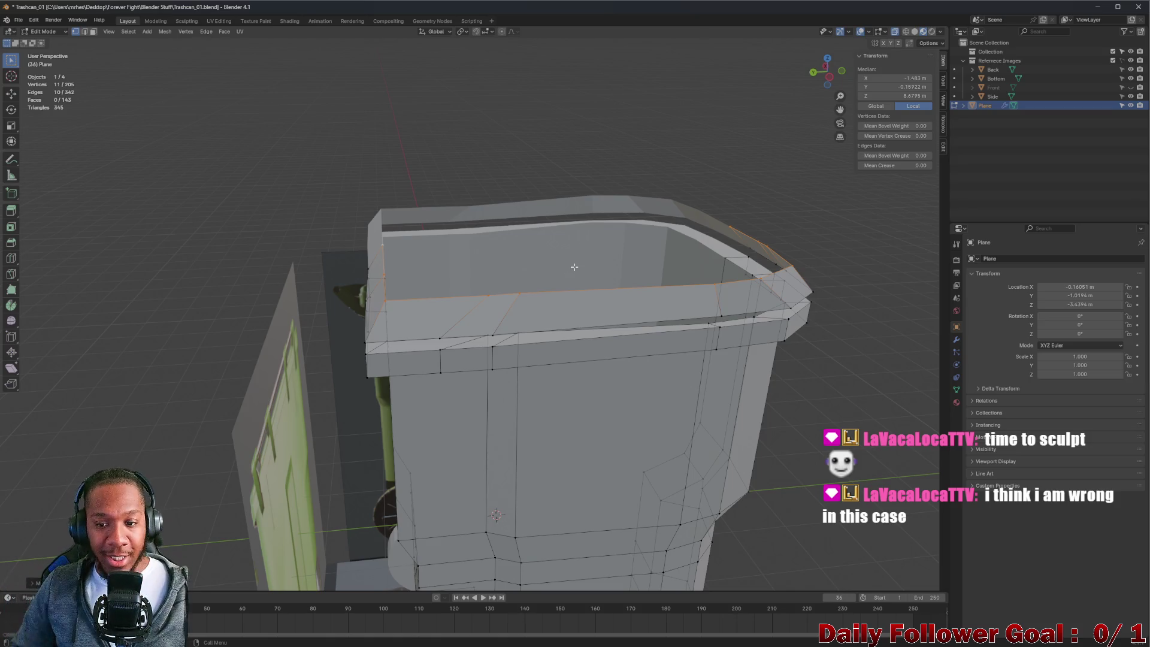
- Extrude three corner rim vertices into a small upward flap
{"action": "middle_click_drag", "start_coordinate": [571, 268], "coordinate": [559, 273]}
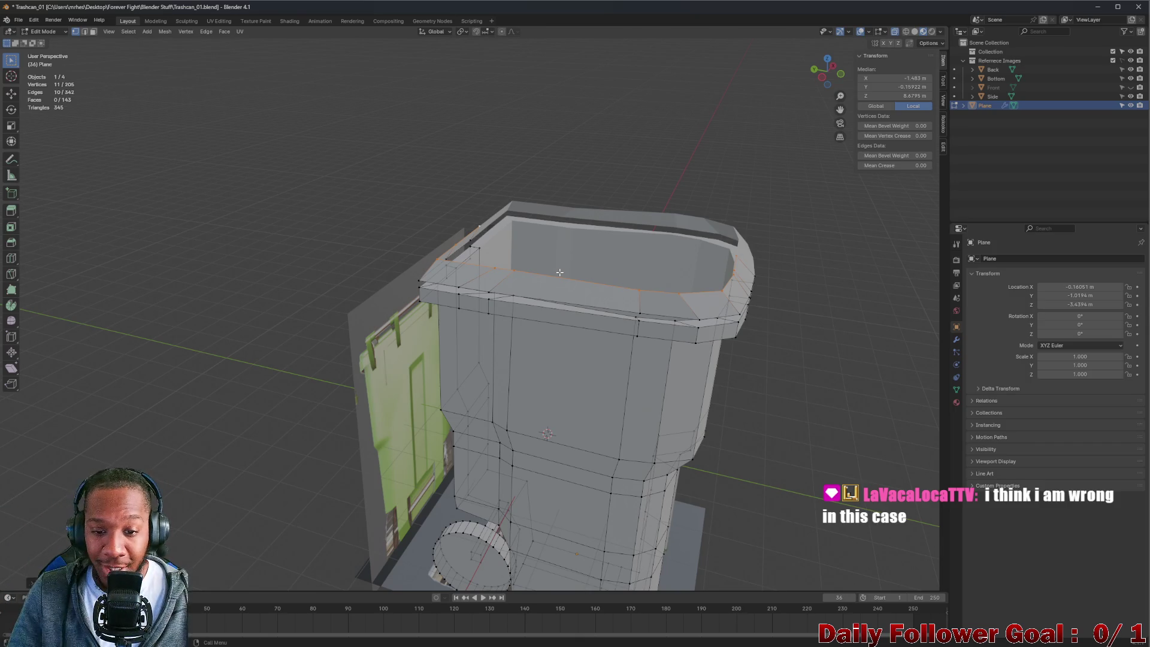
{"action": "mouse_move", "coordinate": [607, 280]}
{"action": "middle_mouse_down"}
{"action": "mouse_move", "coordinate": [611, 341]}
{"action": "mouse_move", "coordinate": [597, 299]}
{"action": "middle_mouse_up"}
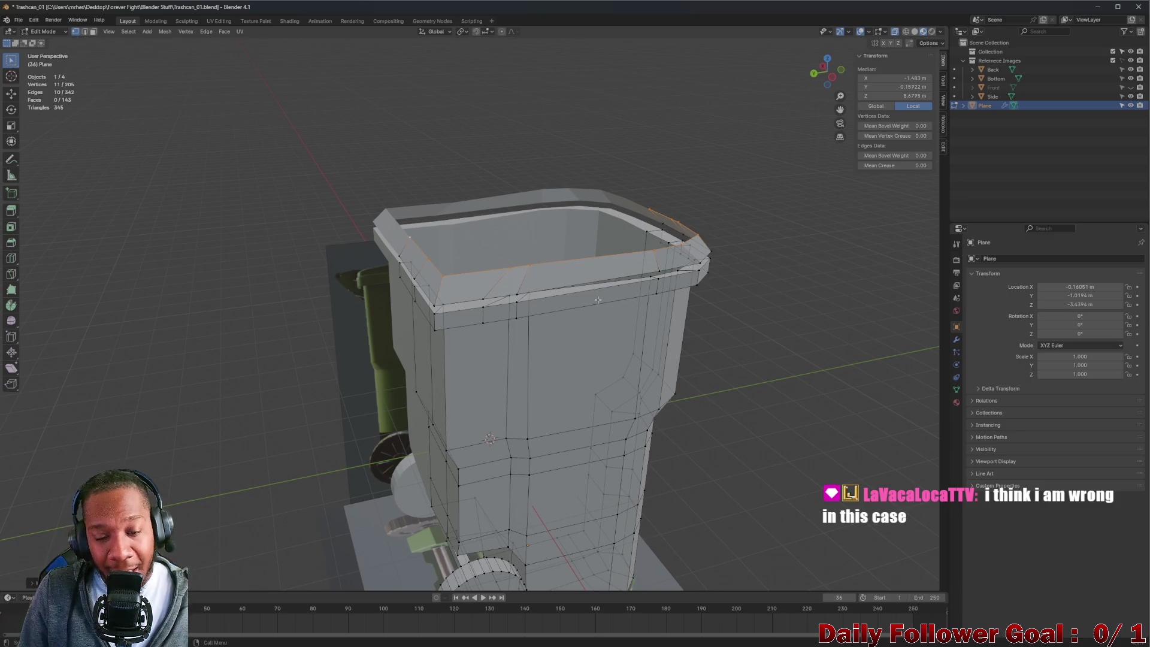
{"action": "scroll", "coordinate": [592, 302], "scroll_direction": "up", "scroll_amount": 5}
{"action": "mouse_move", "coordinate": [590, 302]}
{"action": "middle_mouse_down"}
{"action": "mouse_move", "coordinate": [563, 281]}
{"action": "mouse_move", "coordinate": [539, 285]}
{"action": "mouse_move", "coordinate": [500, 328]}
{"action": "mouse_move", "coordinate": [616, 360]}
{"action": "mouse_move", "coordinate": [569, 354]}
{"action": "mouse_move", "coordinate": [495, 309]}
{"action": "mouse_move", "coordinate": [526, 267]}
{"action": "mouse_move", "coordinate": [603, 259]}
{"action": "mouse_move", "coordinate": [369, 395]}
{"action": "mouse_move", "coordinate": [494, 393]}
{"action": "middle_mouse_up"}
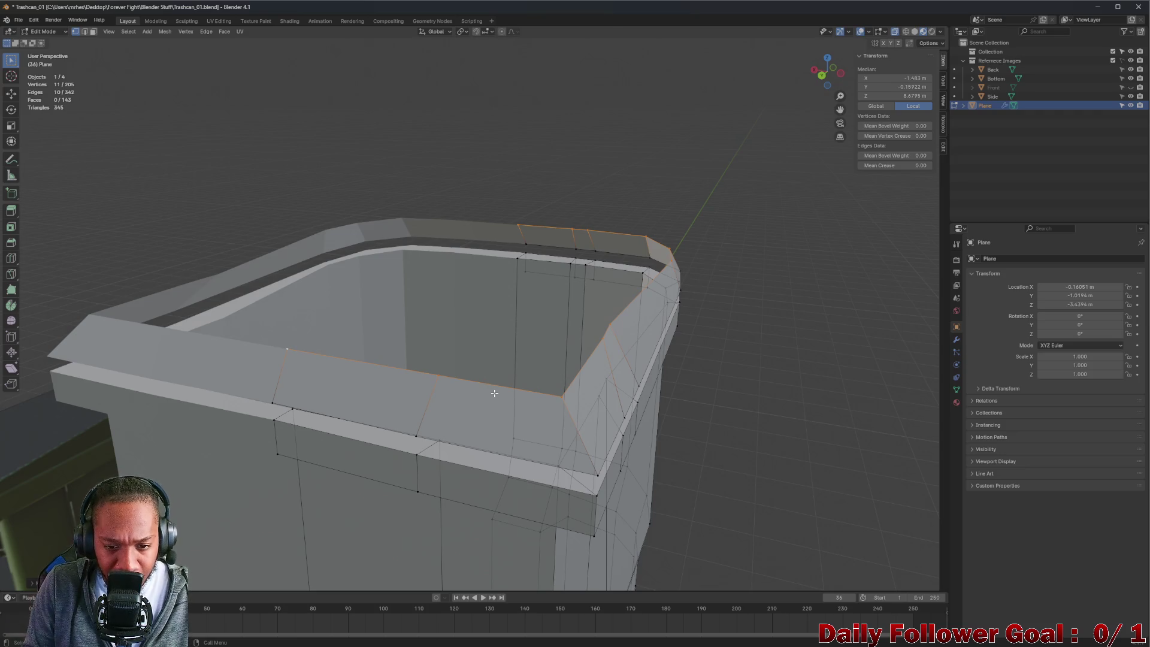
{"action": "mouse_move", "coordinate": [581, 351]}
{"action": "middle_mouse_down"}
{"action": "mouse_move", "coordinate": [392, 358]}
{"action": "mouse_move", "coordinate": [536, 376]}
{"action": "mouse_move", "coordinate": [492, 381]}
{"action": "middle_mouse_up"}
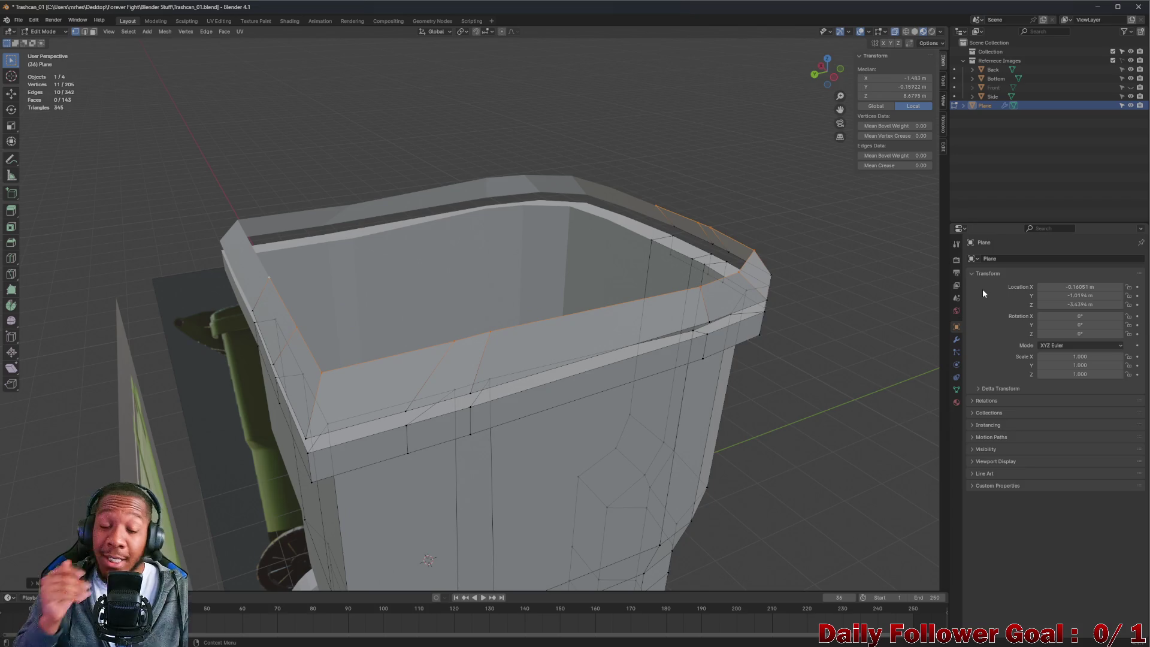
{"action": "middle_click_drag", "start_coordinate": [371, 384], "coordinate": [352, 424]}
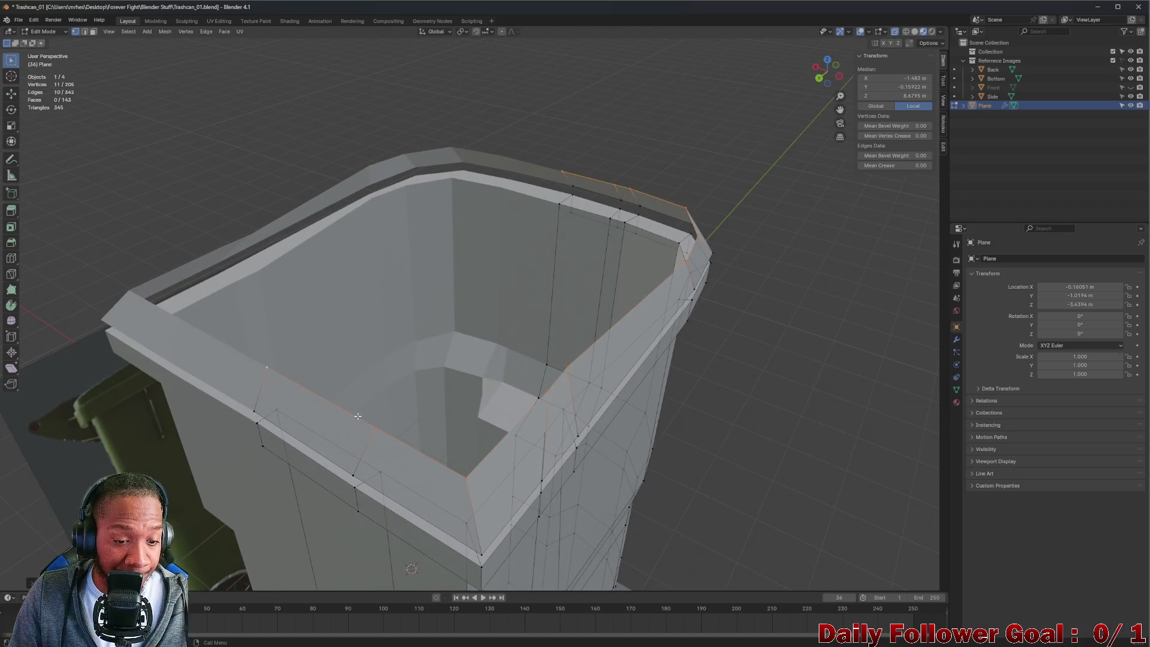
{"action": "left_click", "coordinate": [368, 426]}
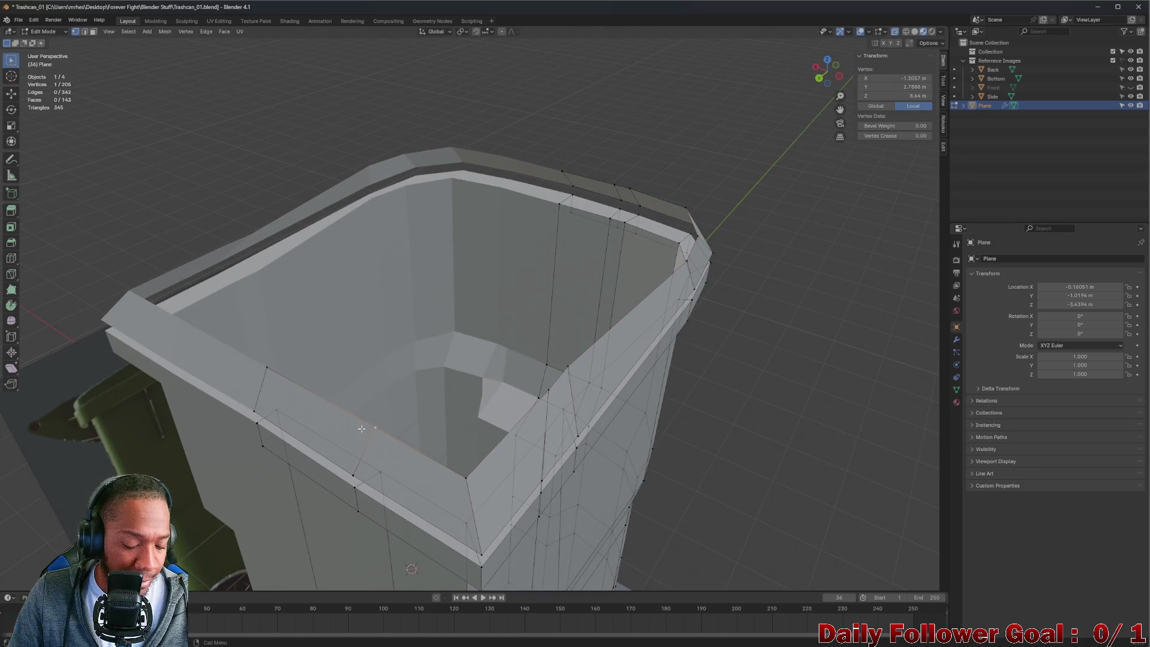
{"action": "left_click", "coordinate": [466, 477], "text": "ctrl"}
{"action": "mouse_move", "coordinate": [466, 477]}
{"action": "middle_mouse_down"}
{"action": "mouse_move", "coordinate": [383, 437]}
{"action": "mouse_move", "coordinate": [383, 414]}
{"action": "middle_mouse_up"}
{"action": "scroll", "coordinate": [383, 437], "scroll_direction": "down", "scroll_amount": 3}
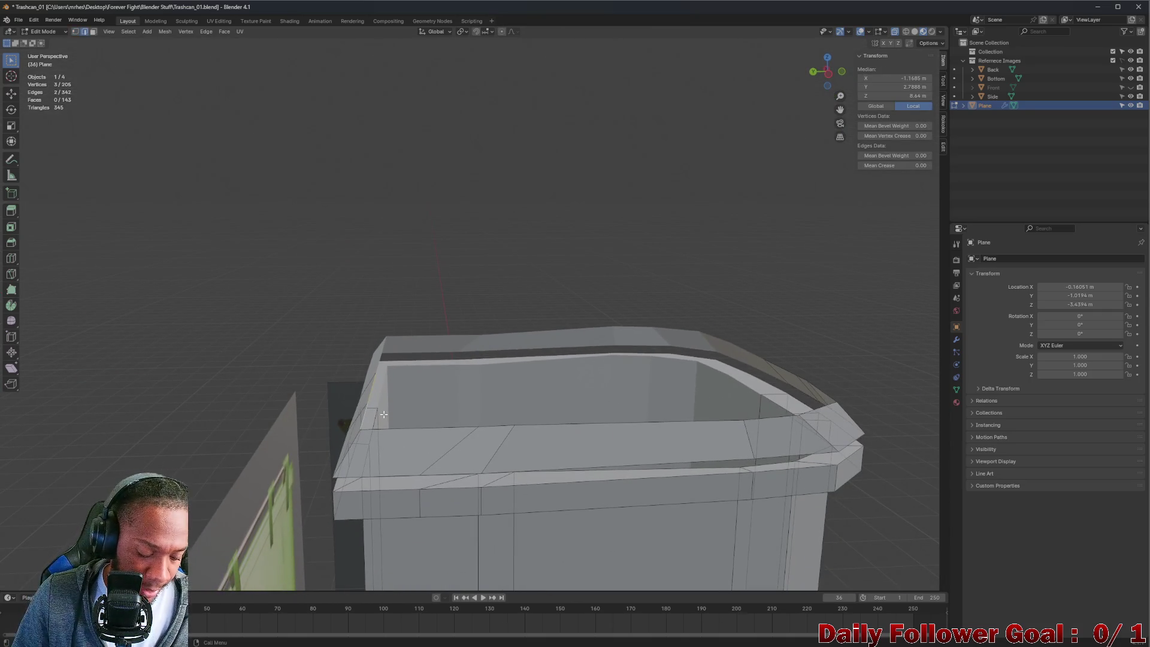
{"action": "key", "text": "e"}
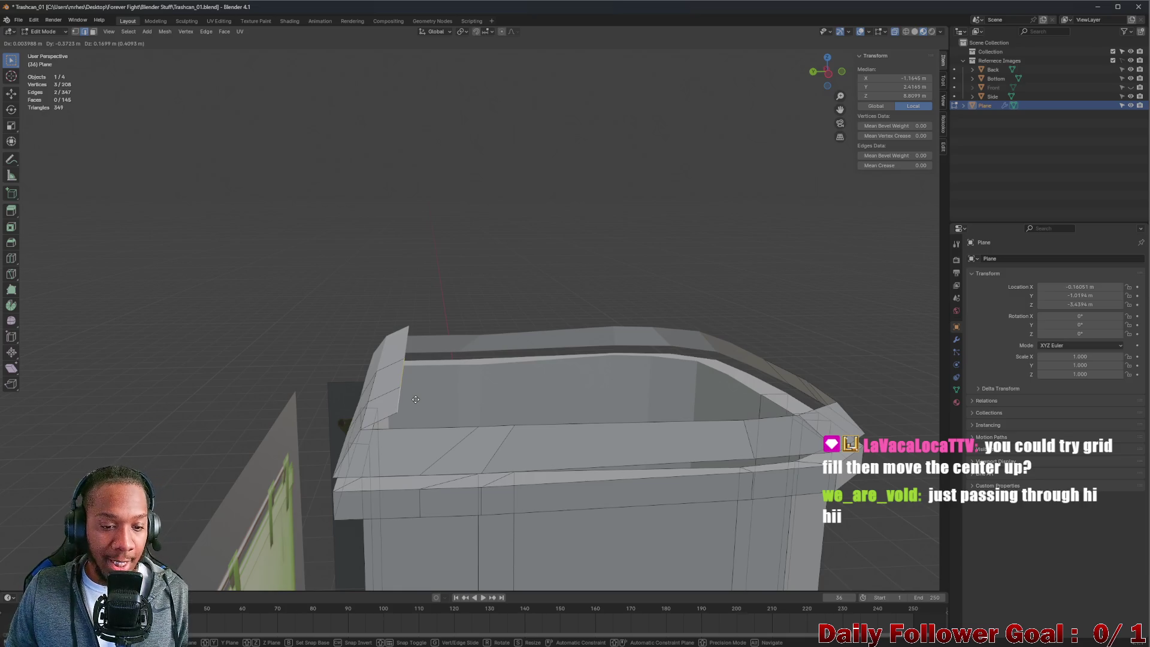
{"action": "left_click", "coordinate": [417, 397]}
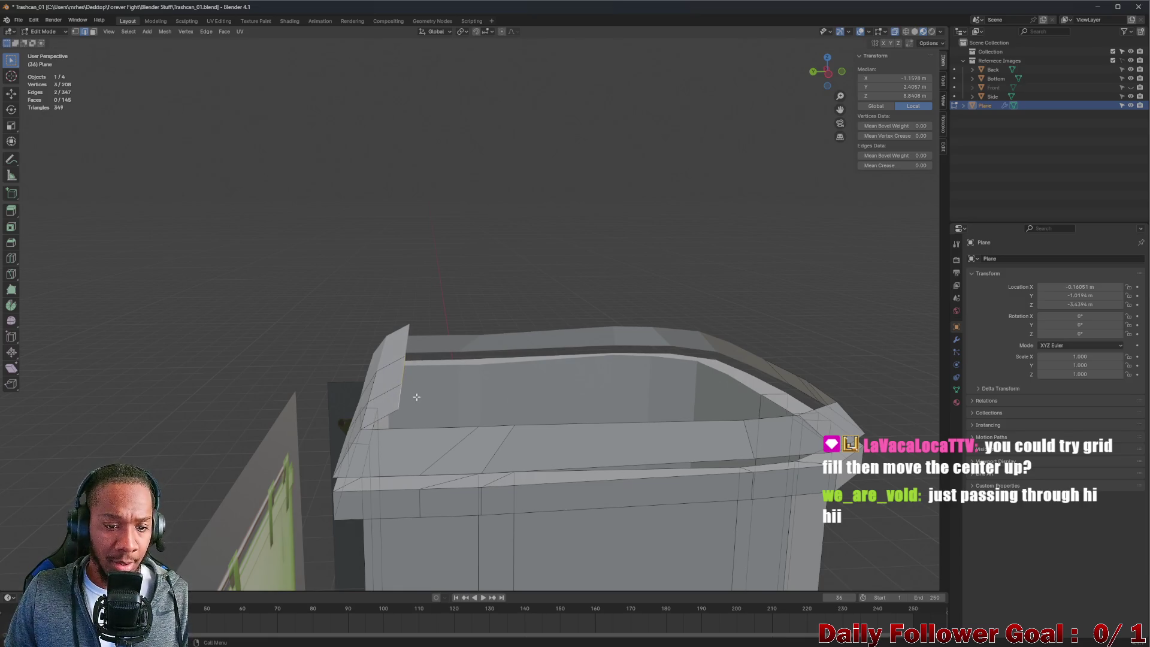
- Reposition the selected rim corner vertices over the bin's opening
{"action": "mouse_move", "coordinate": [828, 78]}
{"action": "left_mouse_down"}
{"action": "mouse_move", "coordinate": [359, 384]}
{"action": "mouse_move", "coordinate": [387, 386]}
{"action": "mouse_move", "coordinate": [563, 234]}
{"action": "mouse_move", "coordinate": [606, 231]}
{"action": "mouse_move", "coordinate": [551, 233]}
{"action": "mouse_move", "coordinate": [575, 231]}
{"action": "mouse_move", "coordinate": [329, 440]}
{"action": "mouse_move", "coordinate": [483, 397]}
{"action": "mouse_move", "coordinate": [449, 443]}
{"action": "mouse_move", "coordinate": [397, 477]}
{"action": "mouse_move", "coordinate": [338, 391]}
{"action": "left_mouse_up"}
{"action": "mouse_move", "coordinate": [338, 392]}
{"action": "middle_mouse_down"}
{"action": "mouse_move", "coordinate": [441, 365]}
{"action": "mouse_move", "coordinate": [390, 314]}
{"action": "mouse_move", "coordinate": [314, 362]}
{"action": "mouse_move", "coordinate": [351, 374]}
{"action": "middle_mouse_up"}
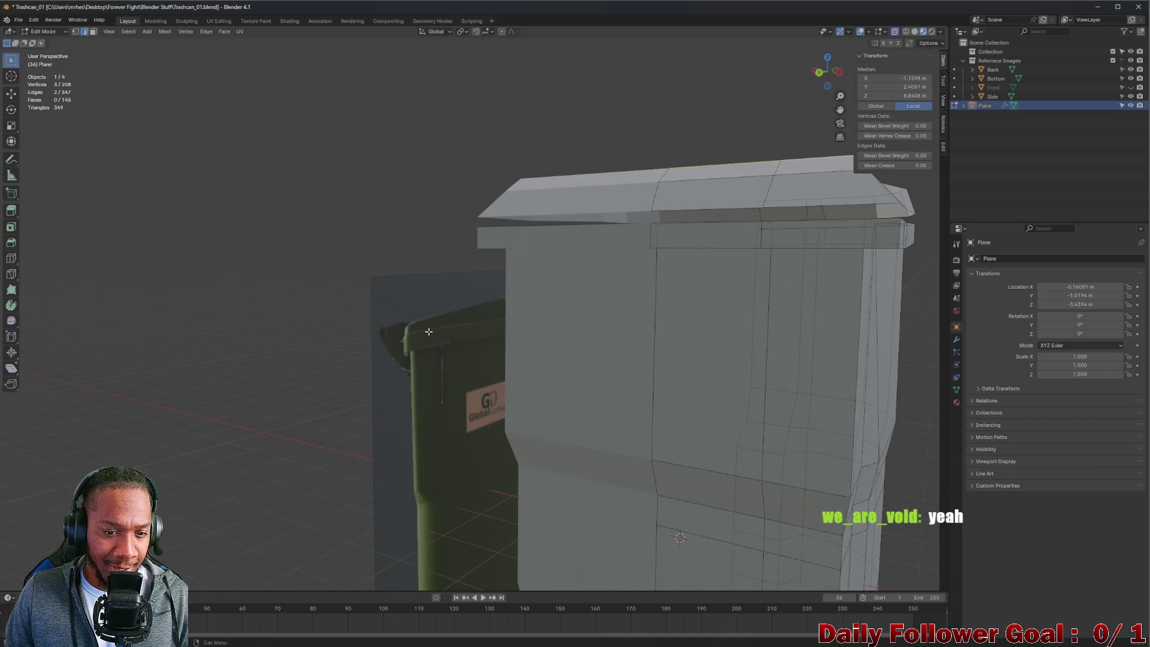
{"action": "middle_click_drag", "start_coordinate": [429, 331], "coordinate": [385, 331]}
{"action": "mouse_move", "coordinate": [454, 321]}
{"action": "middle_mouse_down"}
{"action": "mouse_move", "coordinate": [365, 356]}
{"action": "mouse_move", "coordinate": [611, 249]}
{"action": "mouse_move", "coordinate": [654, 215]}
{"action": "mouse_move", "coordinate": [626, 202]}
{"action": "mouse_move", "coordinate": [641, 198]}
{"action": "middle_mouse_up"}
{"action": "scroll", "coordinate": [553, 272], "scroll_direction": "up", "scroll_amount": 3}
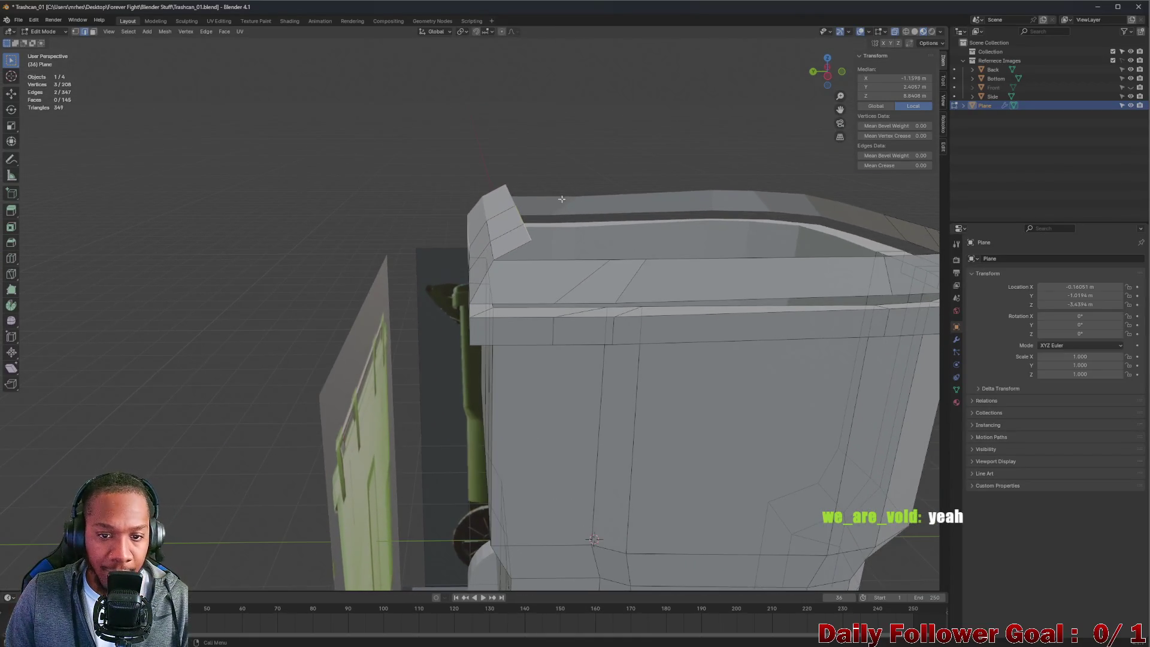
{"action": "key", "text": "g"}
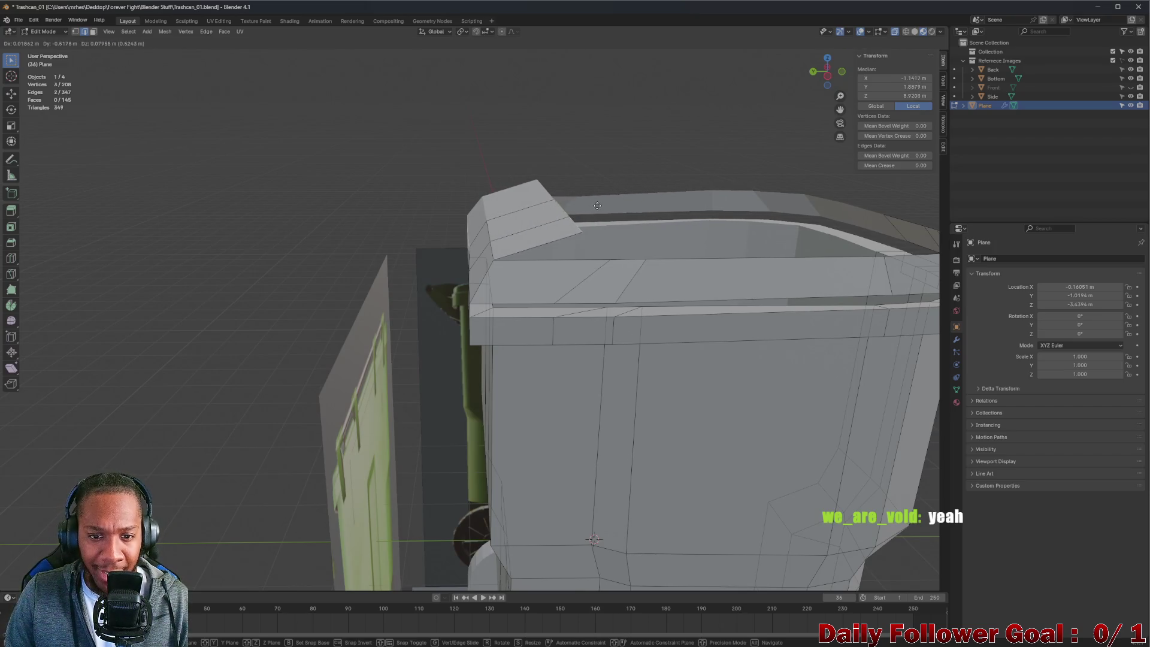
{"action": "left_click", "coordinate": [582, 210]}
- Extrude the first two rows of lid edges from the rim
{"action": "left_click", "coordinate": [833, 77]}
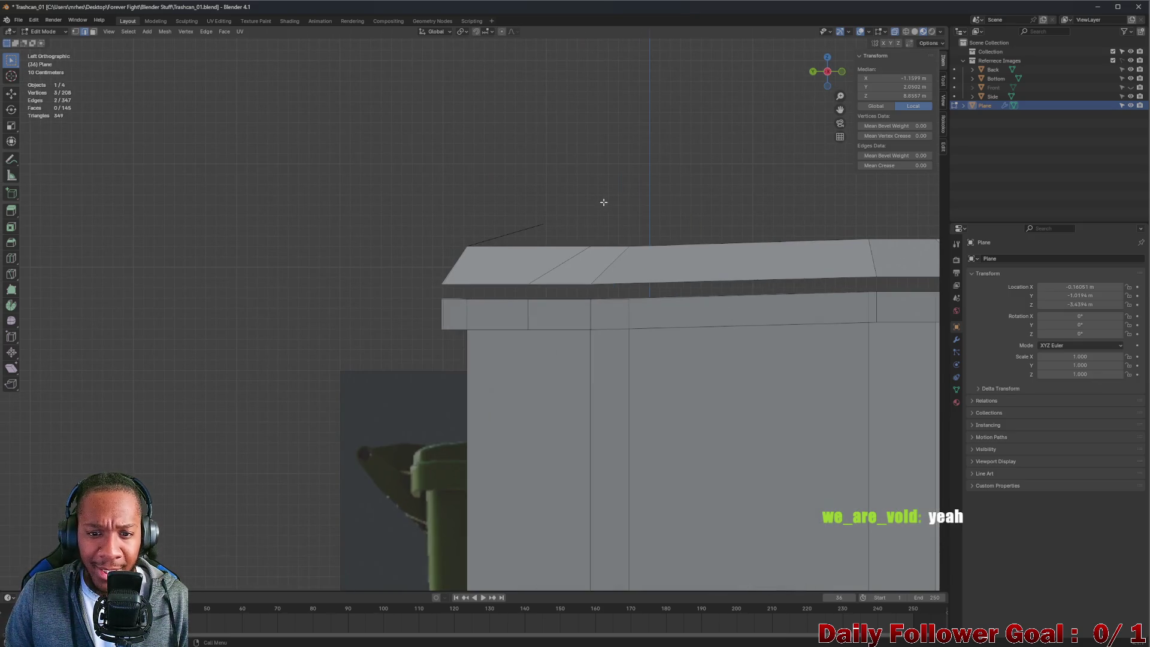
{"action": "mouse_move", "coordinate": [601, 206]}
{"action": "middle_mouse_down"}
{"action": "mouse_move", "coordinate": [615, 238]}
{"action": "mouse_move", "coordinate": [615, 197]}
{"action": "mouse_move", "coordinate": [598, 205]}
{"action": "mouse_move", "coordinate": [560, 270]}
{"action": "middle_mouse_up"}
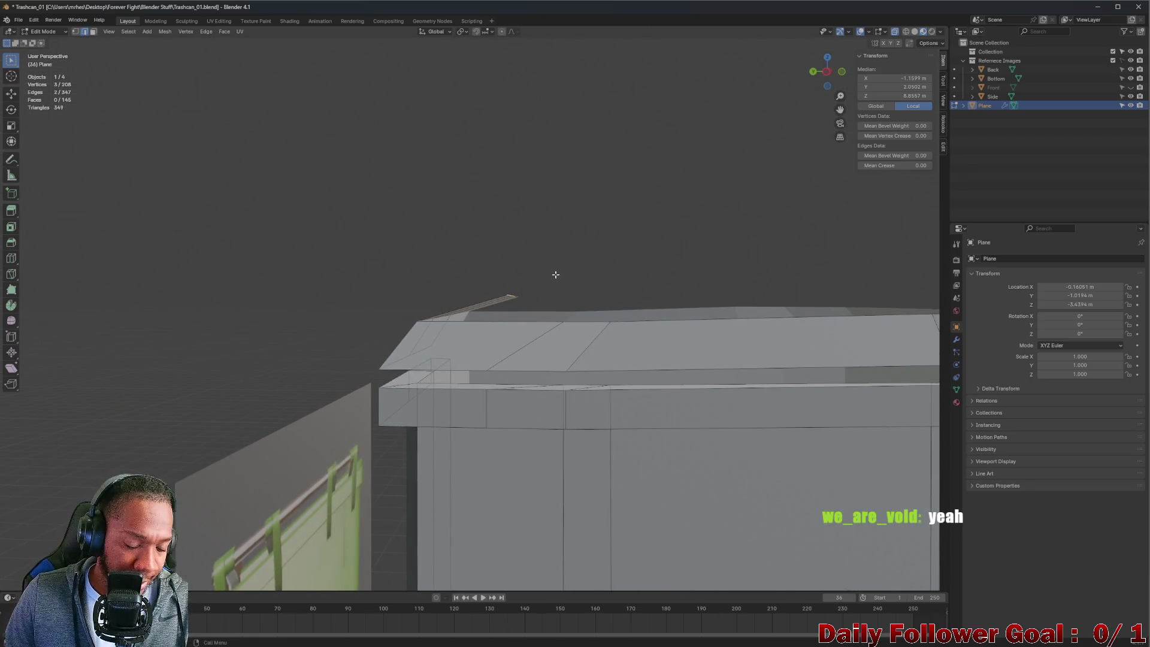
{"action": "key", "text": "e"}
{"action": "left_click", "coordinate": [645, 261]}
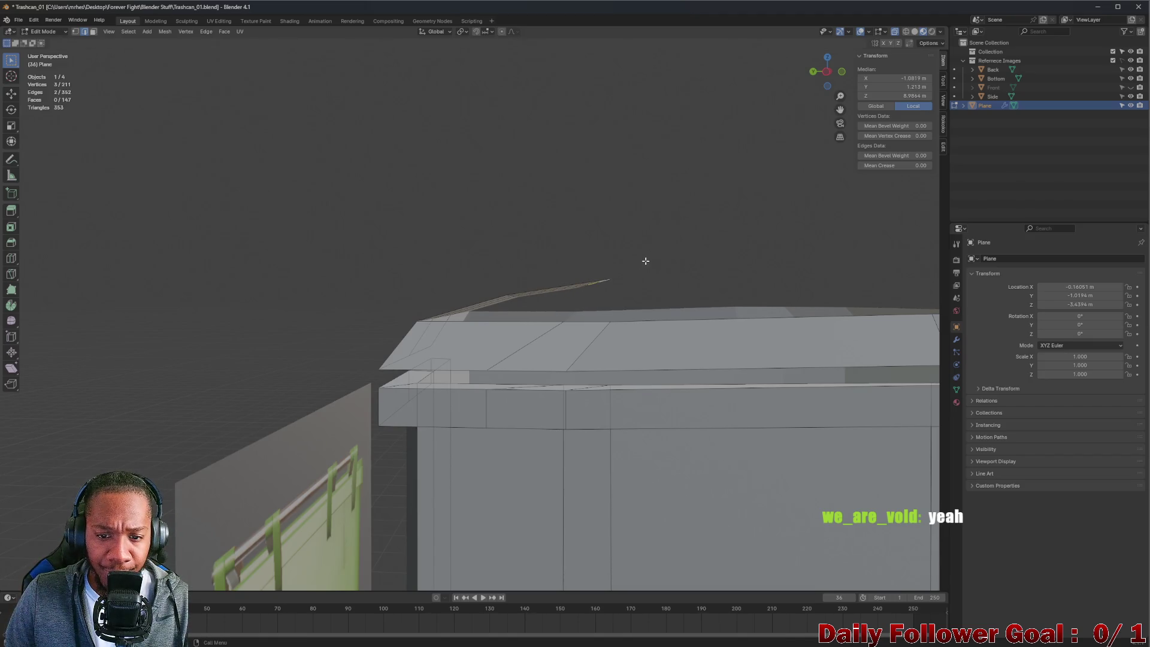
{"action": "middle_click_drag", "start_coordinate": [731, 262], "coordinate": [618, 269]}
{"action": "key", "text": "e"}
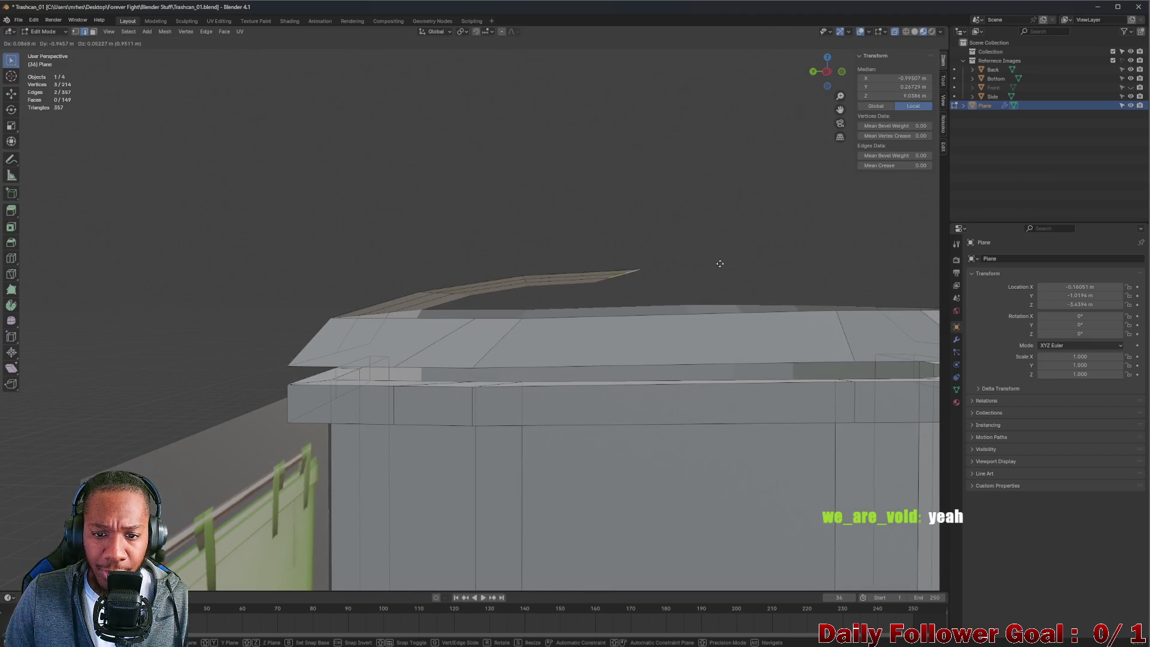
{"action": "left_click", "coordinate": [726, 264]}
- Extrude two more lid rows so the surface spans the bin's top
{"action": "mouse_move", "coordinate": [747, 256]}
{"action": "middle_mouse_down"}
{"action": "mouse_move", "coordinate": [662, 311]}
{"action": "mouse_move", "coordinate": [669, 330]}
{"action": "mouse_move", "coordinate": [685, 249]}
{"action": "mouse_move", "coordinate": [682, 302]}
{"action": "middle_mouse_up"}
{"action": "mouse_move", "coordinate": [459, 360]}
{"action": "middle_mouse_down"}
{"action": "mouse_move", "coordinate": [641, 265]}
{"action": "mouse_move", "coordinate": [546, 321]}
{"action": "mouse_move", "coordinate": [551, 331]}
{"action": "middle_mouse_up"}
{"action": "key", "text": "e"}
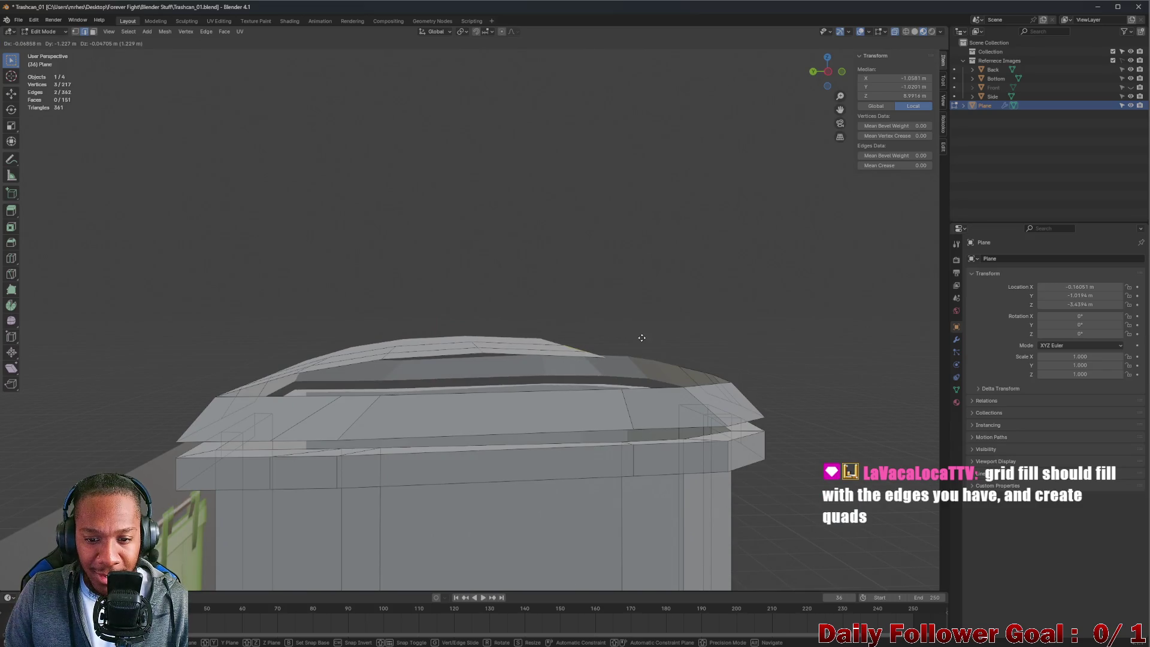
{"action": "left_click", "coordinate": [641, 333]}
{"action": "key", "text": "e"}
{"action": "mouse_move", "coordinate": [644, 334]}
{"action": "middle_mouse_down", "text": "alt"}
{"action": "mouse_move", "coordinate": [646, 371]}
{"action": "mouse_move", "coordinate": [709, 382]}
{"action": "mouse_move", "coordinate": [694, 359]}
{"action": "mouse_move", "coordinate": [708, 349]}
{"action": "mouse_move", "coordinate": [563, 313]}
{"action": "mouse_move", "coordinate": [575, 323]}
{"action": "mouse_move", "coordinate": [552, 336]}
{"action": "mouse_move", "coordinate": [685, 309]}
{"action": "middle_mouse_up", "text": "alt"}
{"action": "left_click", "coordinate": [689, 377]}
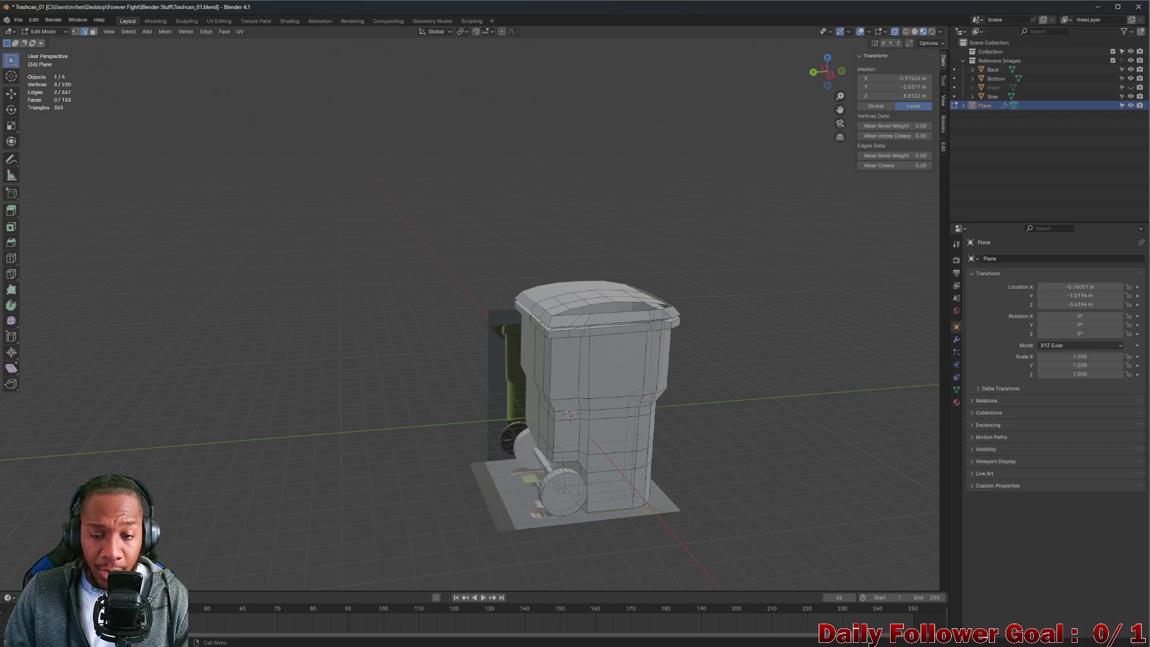
- Undo the lid extrusion so the bin's top is open again
{"action": "scroll", "coordinate": [747, 301], "scroll_direction": "up", "scroll_amount": 5}
{"action": "middle_click_drag", "start_coordinate": [742, 252], "coordinate": [746, 301]}
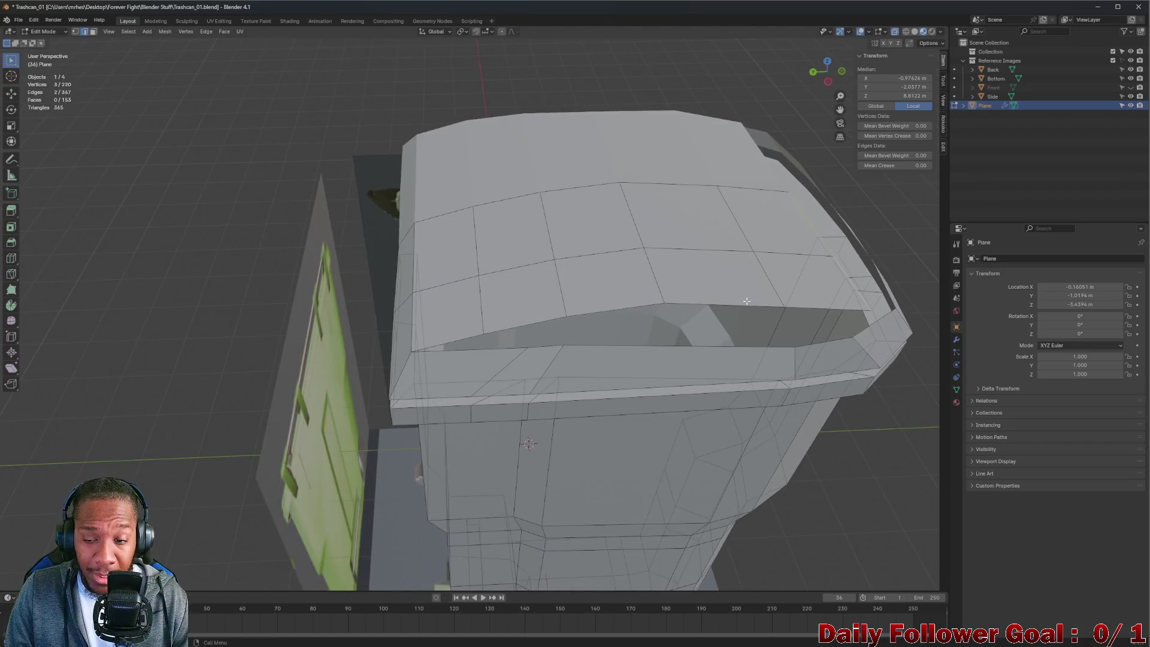
{"action": "key", "text": "ctrl+z"}
{"action": "key", "text": "ctrl+z"}
{"action": "key", "text": "ctrl+z"}
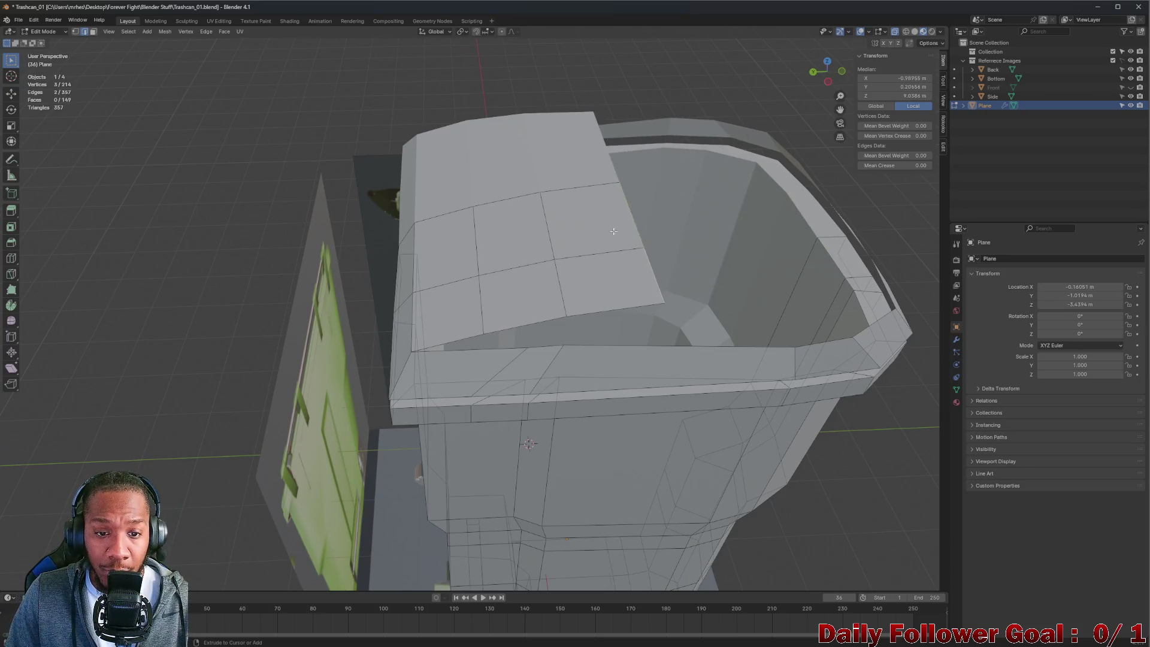
{"action": "mouse_move", "coordinate": [552, 231]}
{"action": "middle_mouse_down"}
{"action": "mouse_move", "coordinate": [500, 275]}
{"action": "mouse_move", "coordinate": [405, 257]}
{"action": "mouse_move", "coordinate": [431, 326]}
{"action": "mouse_move", "coordinate": [526, 320]}
{"action": "mouse_move", "coordinate": [533, 344]}
{"action": "mouse_move", "coordinate": [444, 409]}
{"action": "middle_mouse_up"}
- Select individual rim edges to inspect the inner lip
{"action": "left_click", "coordinate": [423, 416], "text": "shift"}
{"action": "left_click", "coordinate": [491, 421], "text": "shift"}
{"action": "mouse_move", "coordinate": [467, 428]}
{"action": "middle_mouse_down"}
{"action": "mouse_move", "coordinate": [354, 310]}
{"action": "mouse_move", "coordinate": [439, 428]}
{"action": "mouse_move", "coordinate": [410, 489]}
{"action": "middle_mouse_up"}
{"action": "left_click", "coordinate": [354, 310]}
{"action": "left_click", "coordinate": [442, 438]}
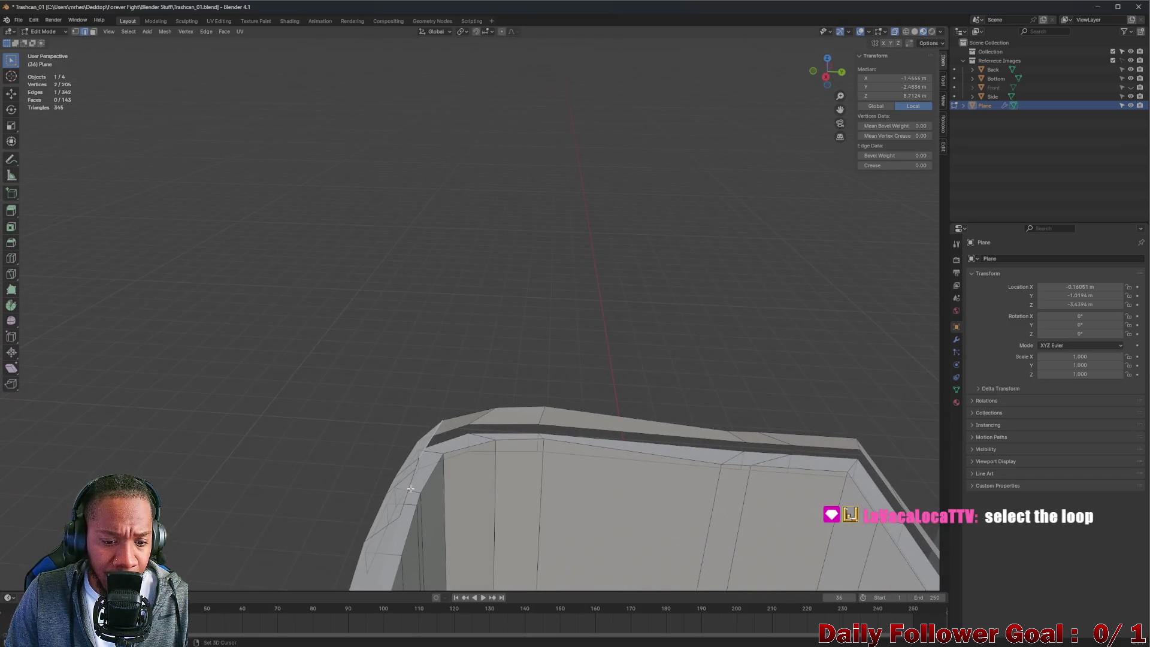
{"action": "mouse_move", "coordinate": [616, 282]}
{"action": "middle_mouse_down"}
{"action": "mouse_move", "coordinate": [505, 454]}
{"action": "mouse_move", "coordinate": [461, 457]}
{"action": "mouse_move", "coordinate": [485, 395]}
{"action": "mouse_move", "coordinate": [531, 477]}
{"action": "mouse_move", "coordinate": [477, 339]}
{"action": "mouse_move", "coordinate": [483, 372]}
{"action": "middle_mouse_up"}
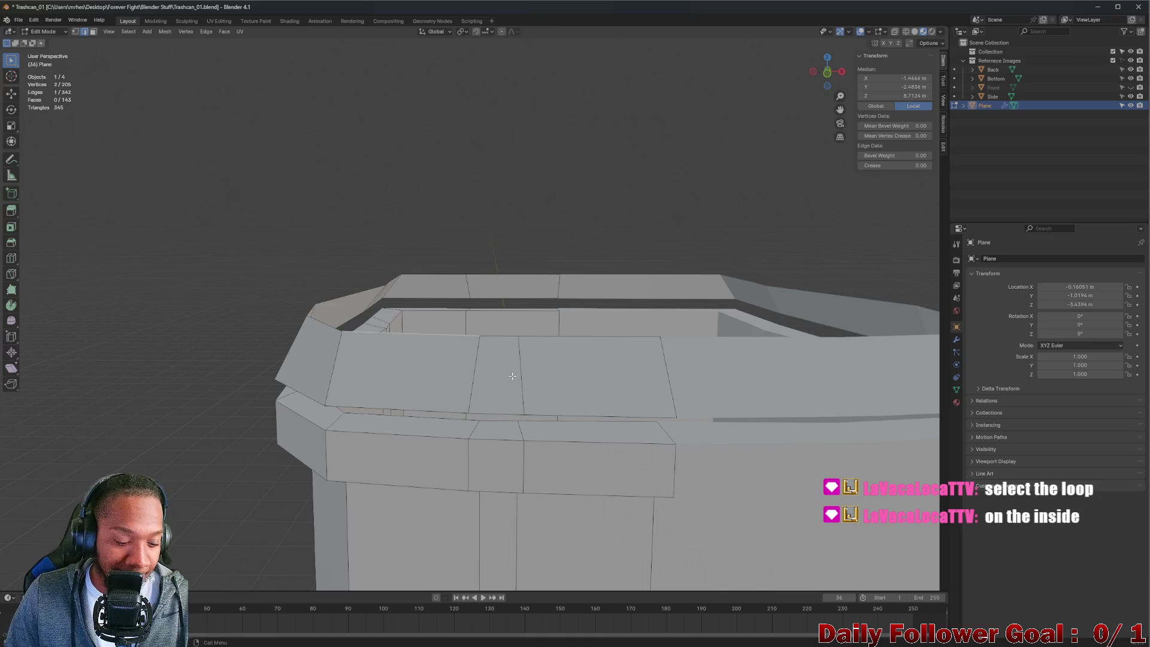
- Dissolve the vertical edge in the front rim panel, undoing an initial Delete Edges
{"action": "left_click", "coordinate": [520, 370]}
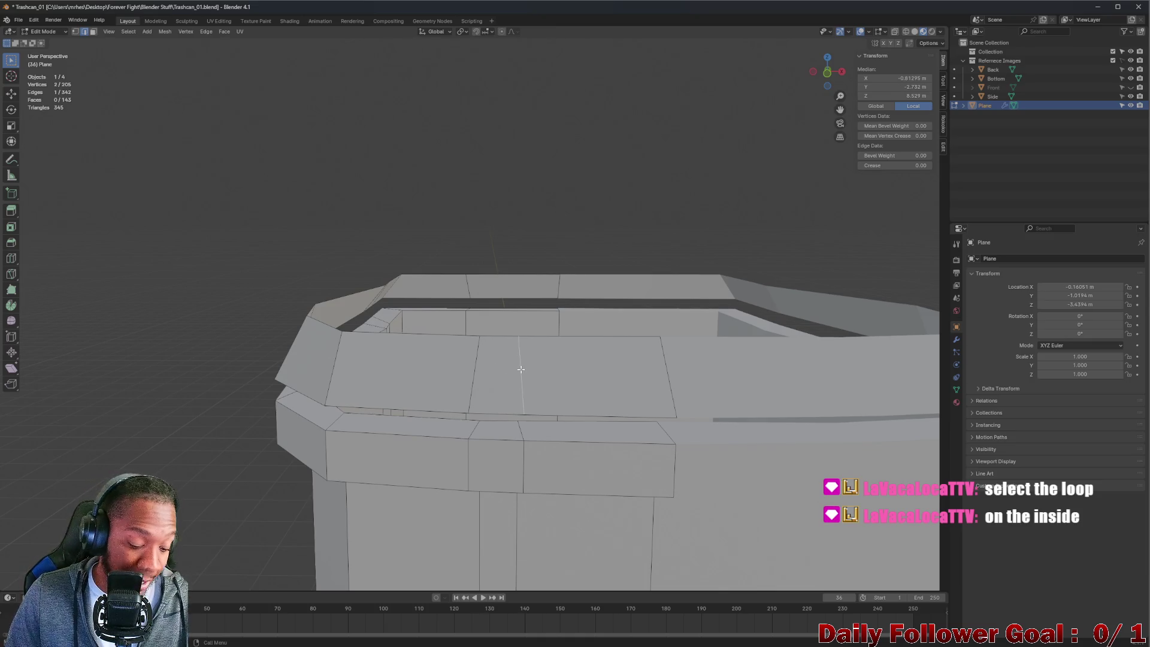
{"action": "mouse_move", "coordinate": [477, 366]}
{"action": "middle_mouse_down"}
{"action": "mouse_move", "coordinate": [483, 395]}
{"action": "mouse_move", "coordinate": [600, 379]}
{"action": "mouse_move", "coordinate": [487, 404]}
{"action": "mouse_move", "coordinate": [490, 379]}
{"action": "mouse_move", "coordinate": [444, 411]}
{"action": "mouse_move", "coordinate": [464, 442]}
{"action": "mouse_move", "coordinate": [470, 411]}
{"action": "mouse_move", "coordinate": [546, 406]}
{"action": "mouse_move", "coordinate": [465, 400]}
{"action": "middle_mouse_up"}
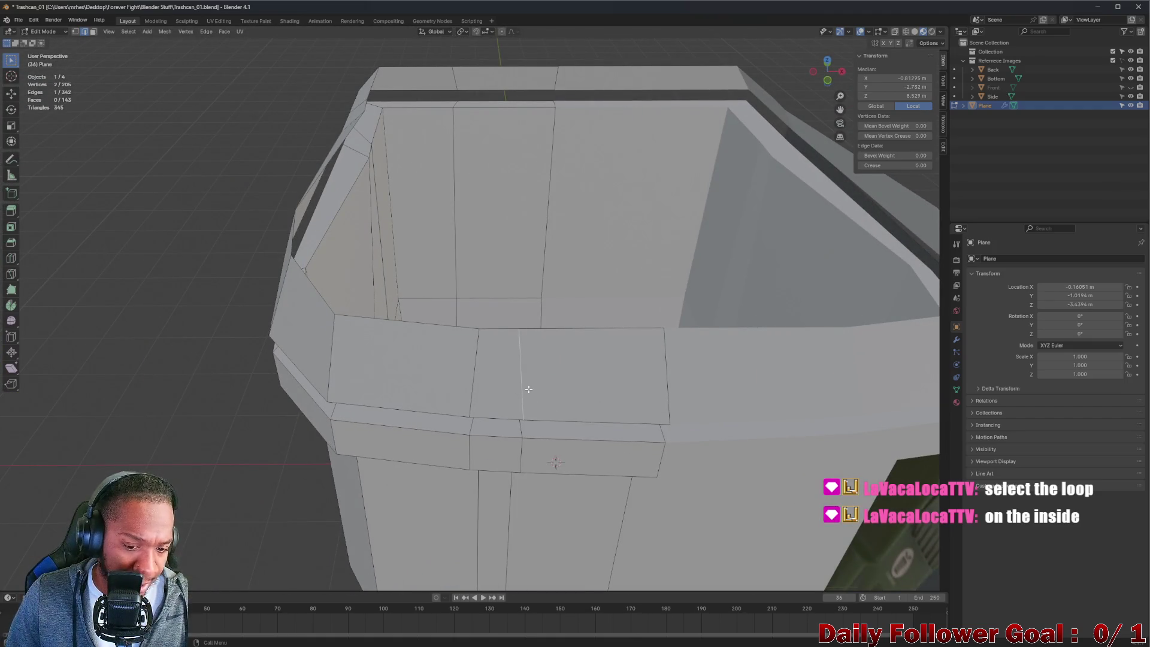
{"action": "key", "text": "x"}
{"action": "left_click", "coordinate": [509, 381]}
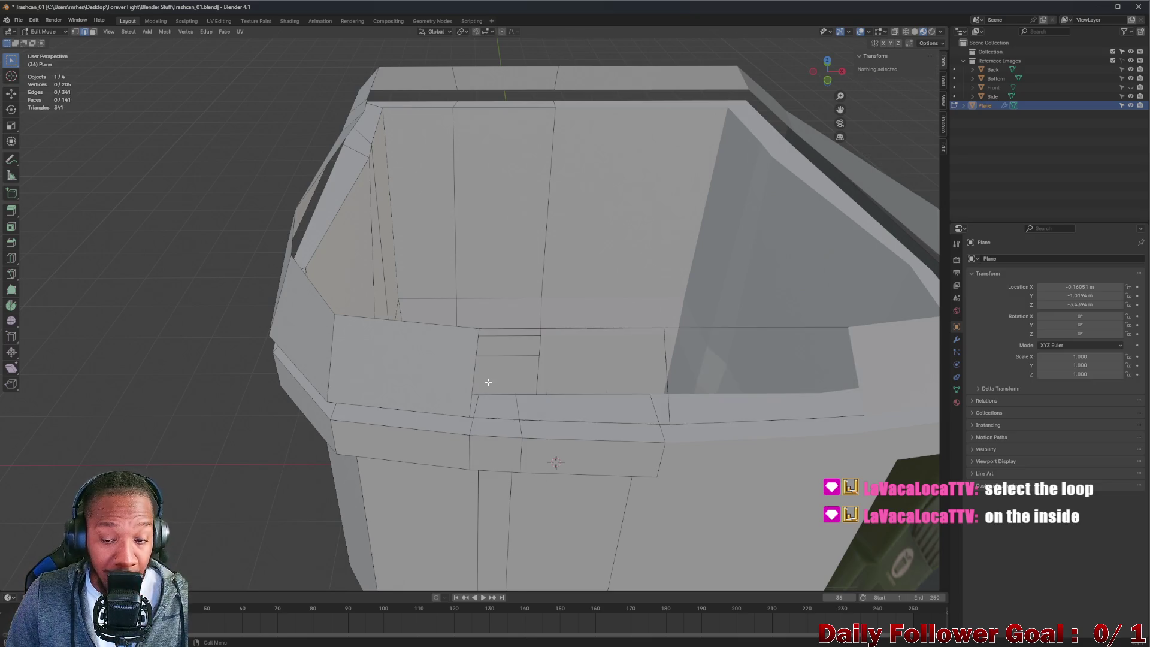
{"action": "key", "text": "ctrl+z"}
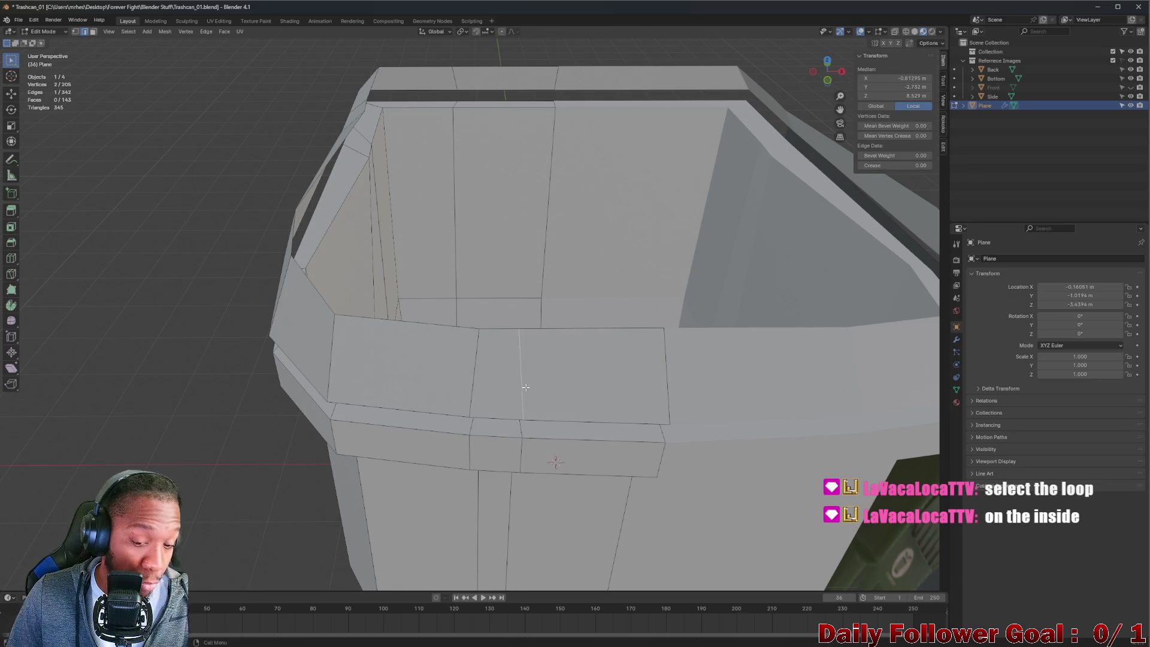
{"action": "key", "text": "x"}
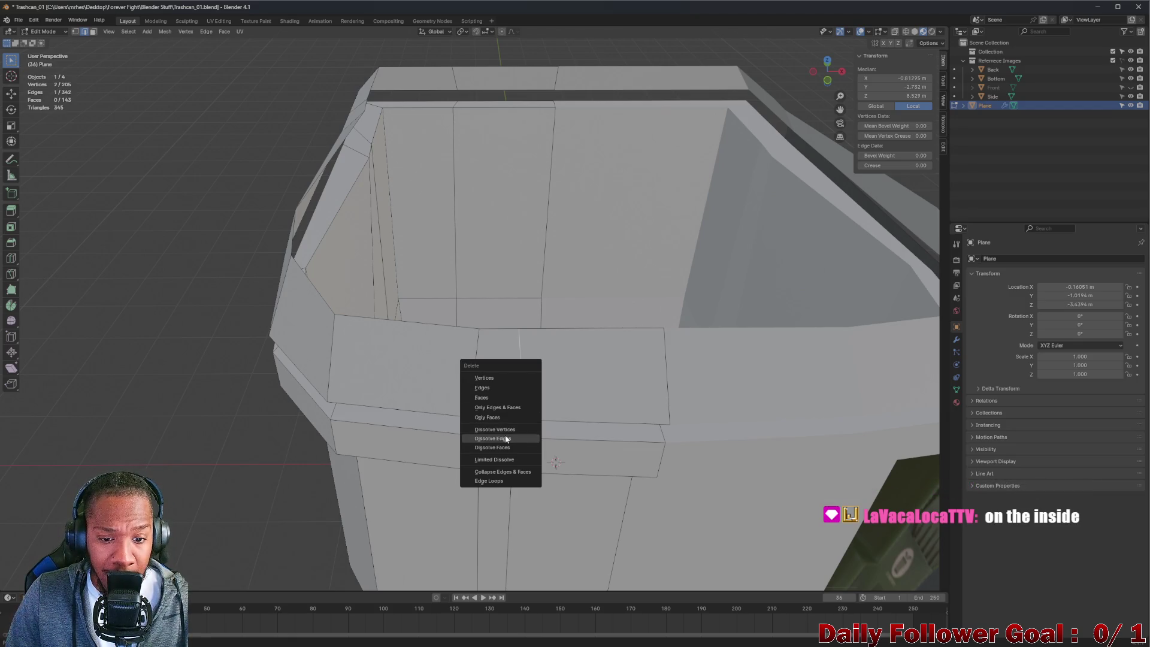
{"action": "left_click", "coordinate": [506, 439]}
{"action": "middle_click_drag", "start_coordinate": [515, 372], "coordinate": [491, 355]}
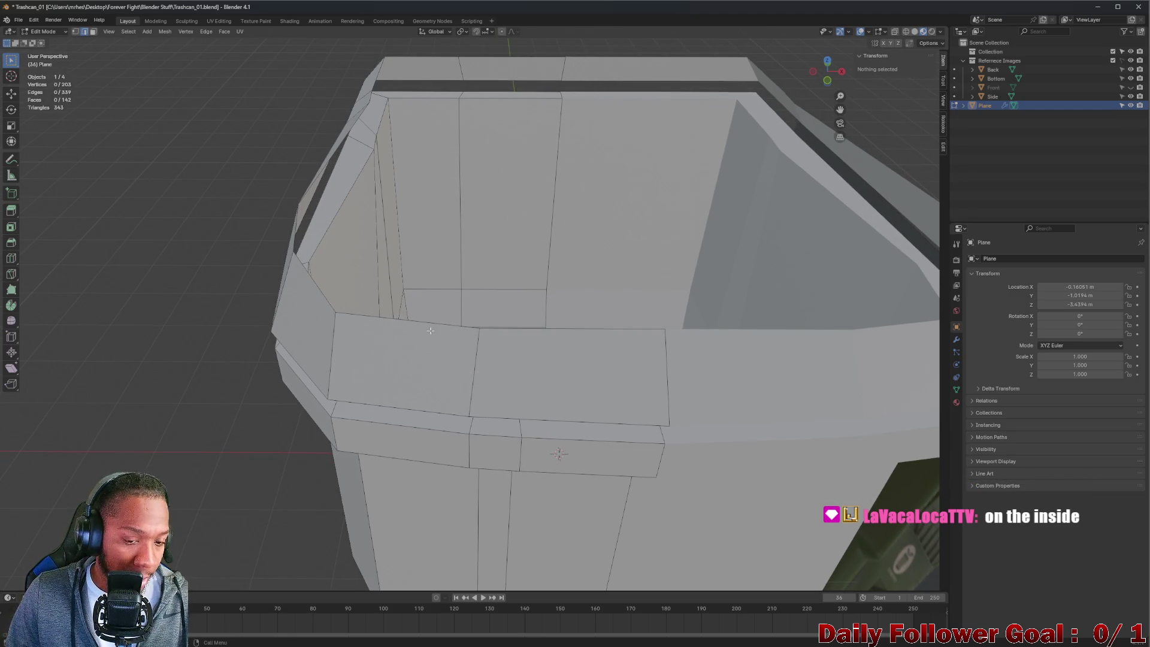
- Select the front panel's top edges and the whole rim edge loop
{"action": "left_click", "coordinate": [429, 330]}
{"action": "left_click", "coordinate": [516, 329], "text": "shift"}
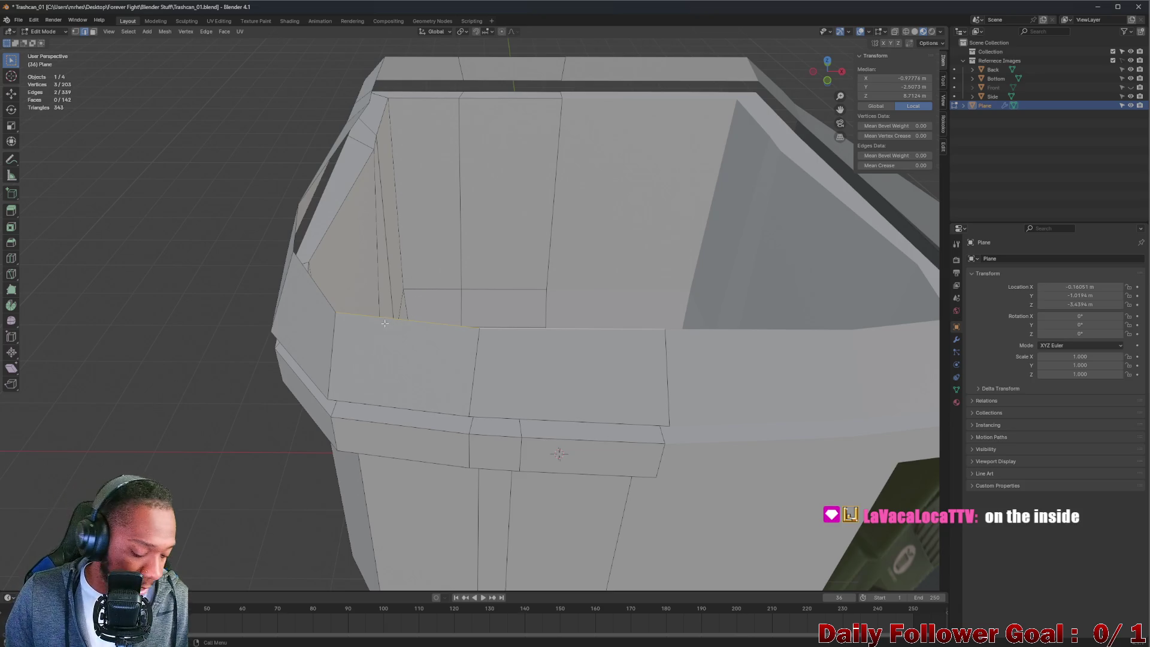
{"action": "left_click", "coordinate": [333, 309], "text": "alt"}
{"action": "mouse_move", "coordinate": [333, 309]}
{"action": "middle_mouse_down"}
{"action": "mouse_move", "coordinate": [427, 204]}
{"action": "mouse_move", "coordinate": [419, 269]}
{"action": "mouse_move", "coordinate": [479, 227]}
{"action": "mouse_move", "coordinate": [447, 209]}
{"action": "mouse_move", "coordinate": [503, 206]}
{"action": "middle_mouse_up"}
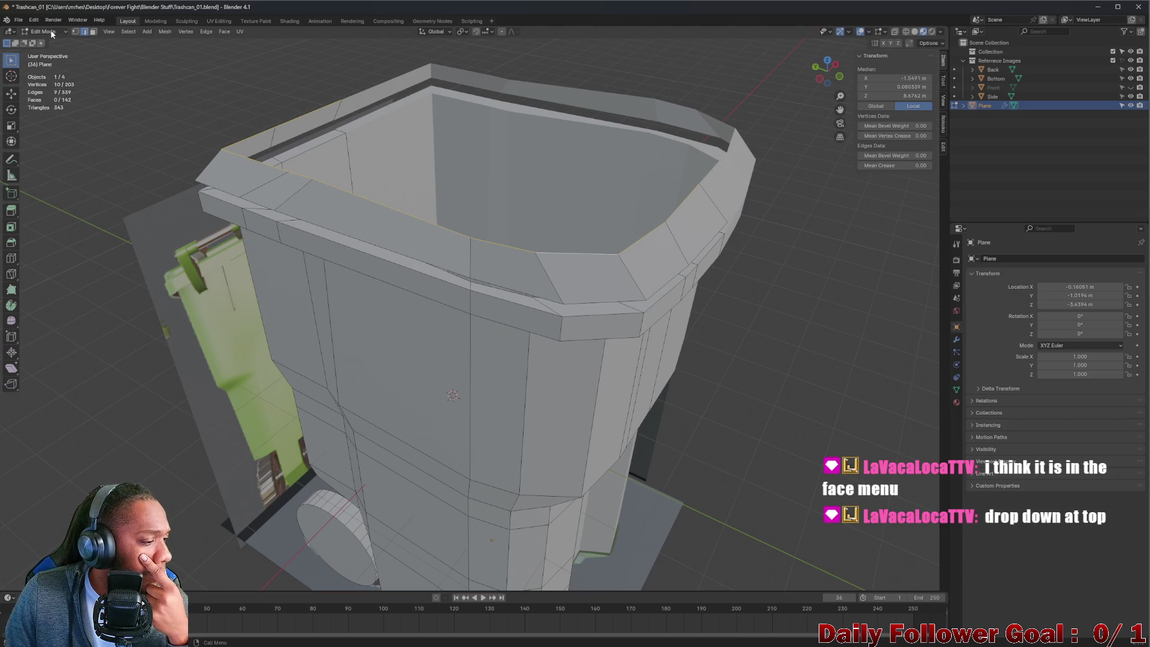
{"action": "left_click", "coordinate": [95, 35]}
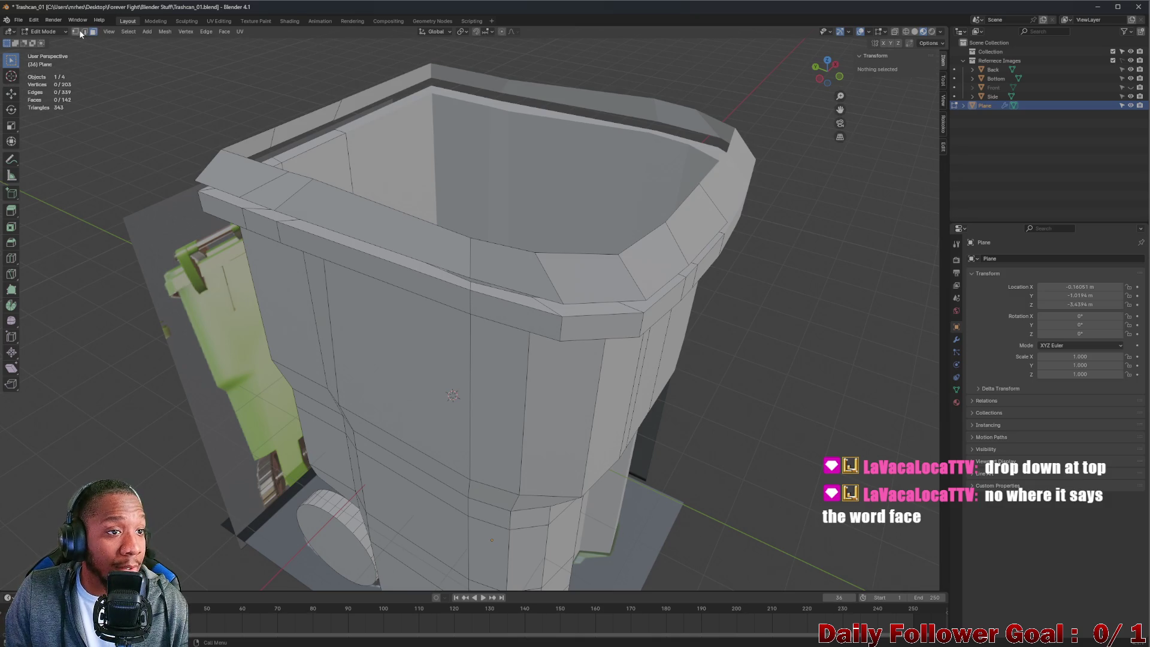
{"action": "left_click", "coordinate": [407, 171], "text": "alt"}
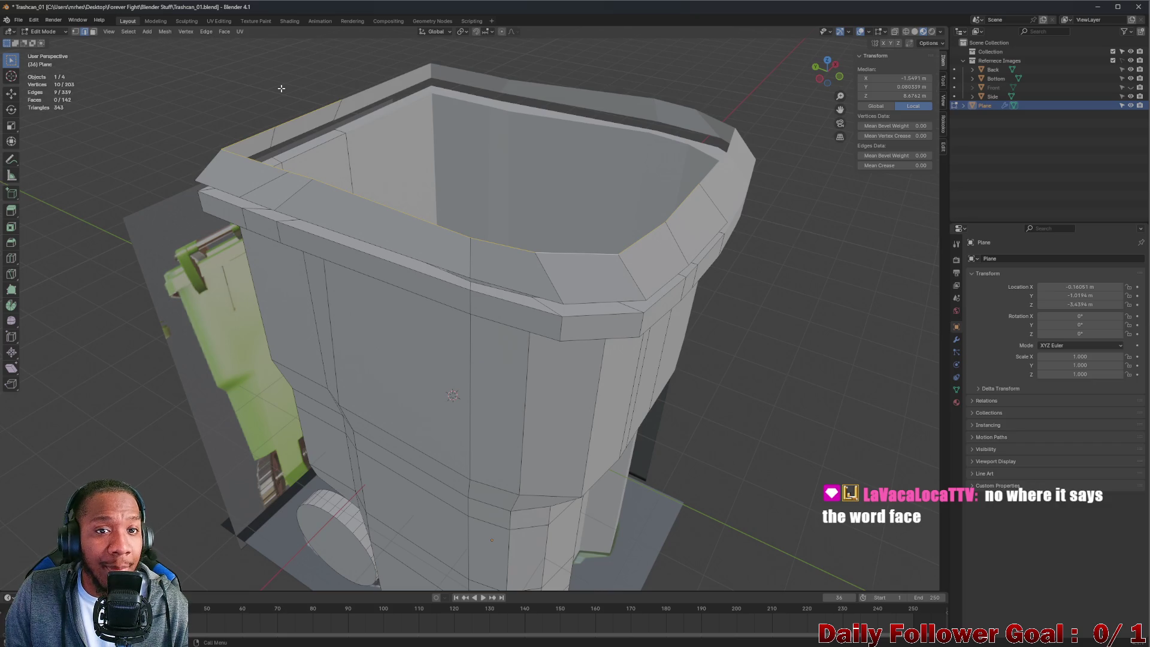
{"action": "left_click", "coordinate": [224, 31]}
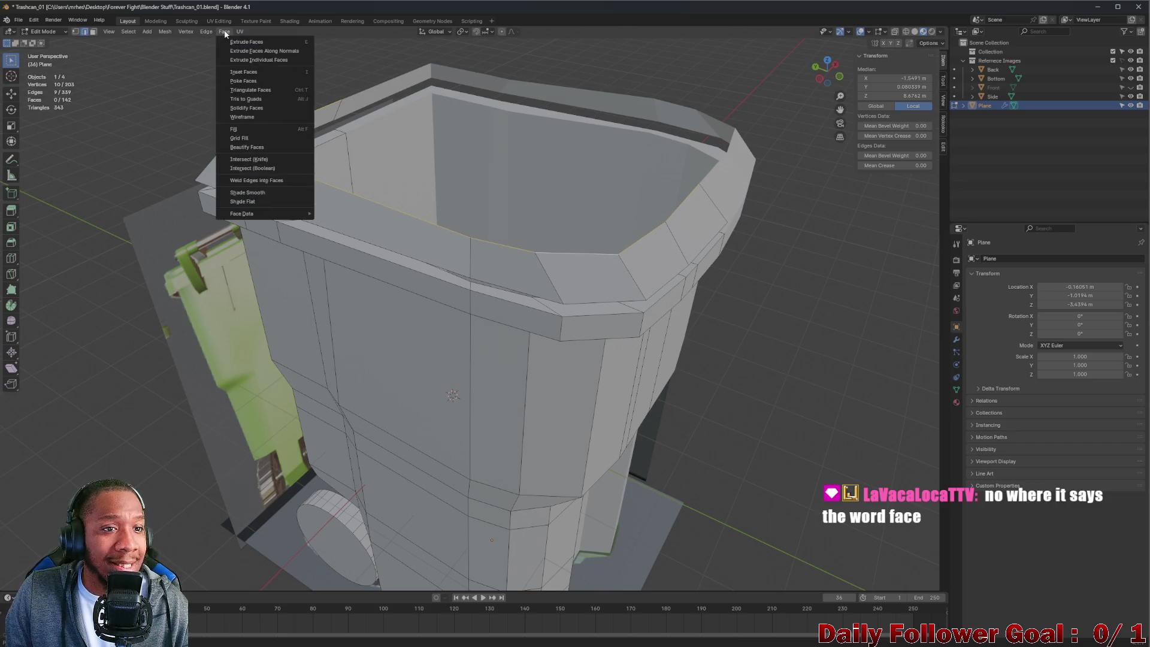
{"action": "mouse_move", "coordinate": [244, 212]}
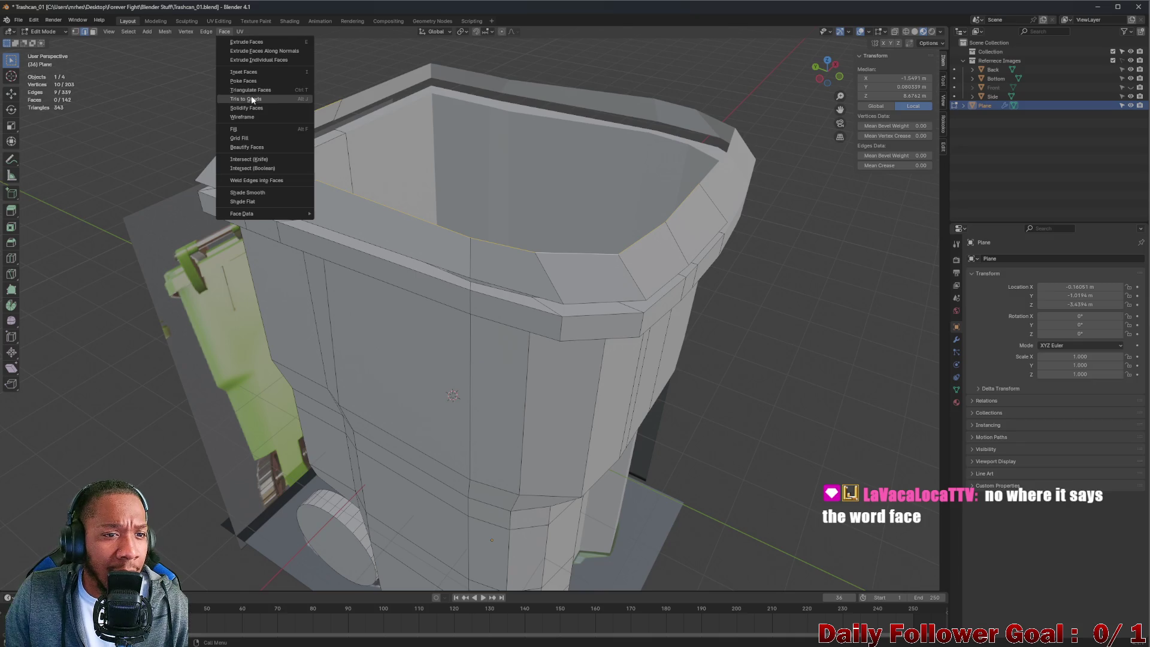
{"action": "left_click", "coordinate": [238, 139]}
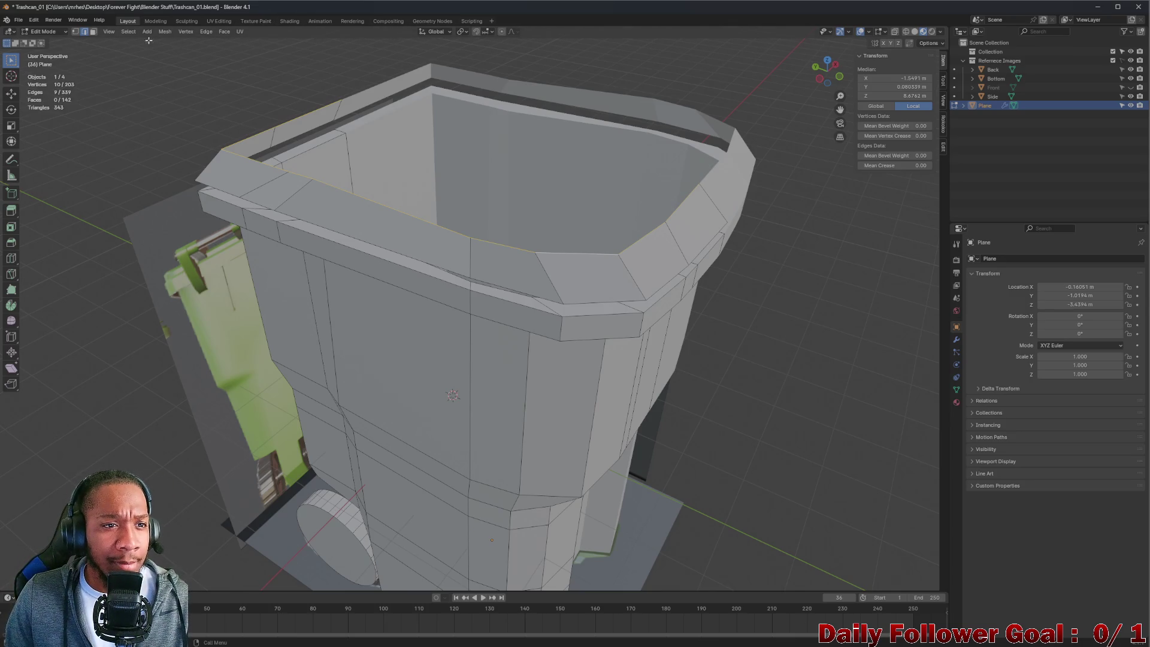
{"action": "left_click", "coordinate": [224, 33]}
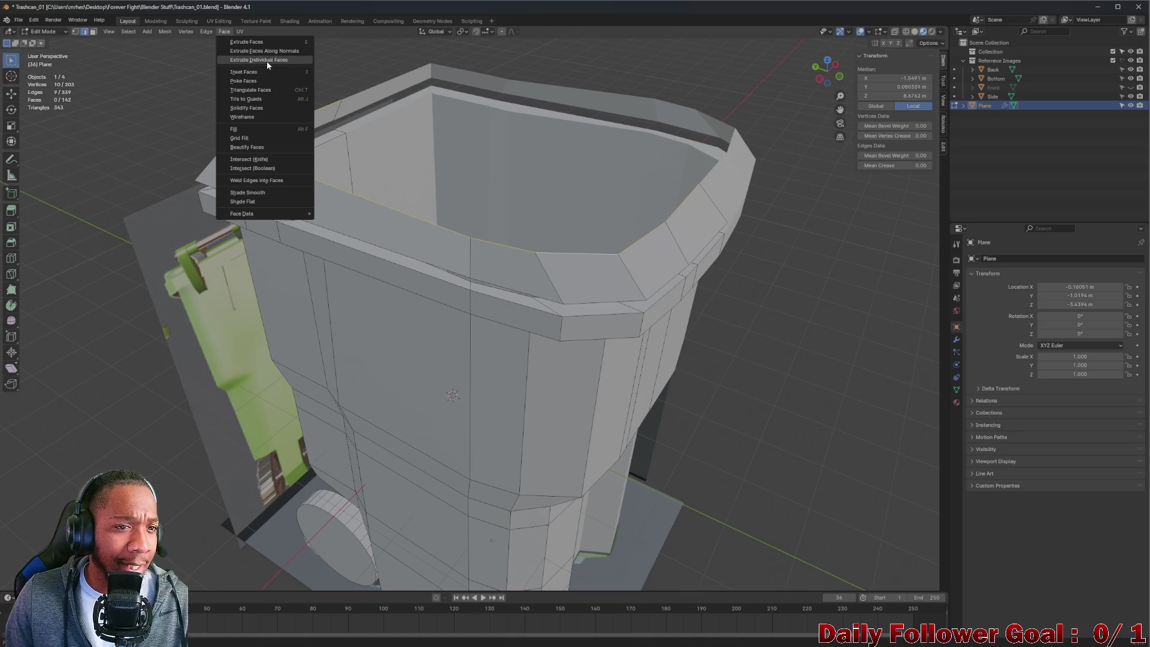
{"action": "left_click", "coordinate": [250, 139]}
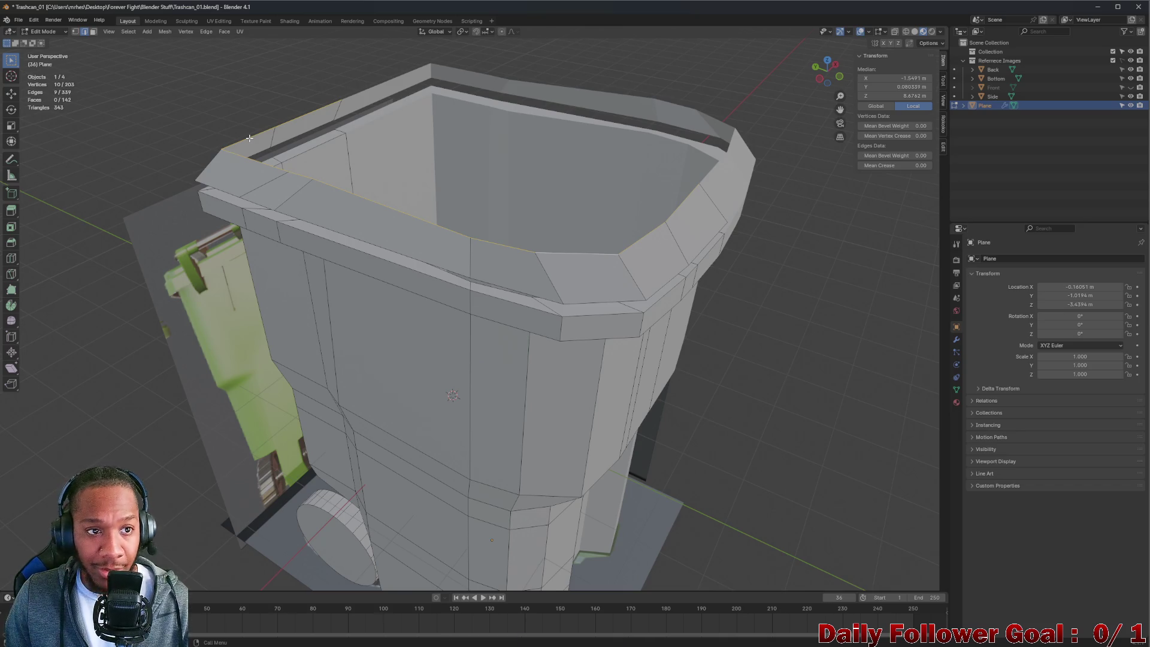
{"action": "middle_click_drag", "start_coordinate": [249, 139], "coordinate": [274, 136]}
{"action": "middle_click_drag", "start_coordinate": [354, 93], "coordinate": [398, 62]}
{"action": "left_click", "coordinate": [400, 63]}
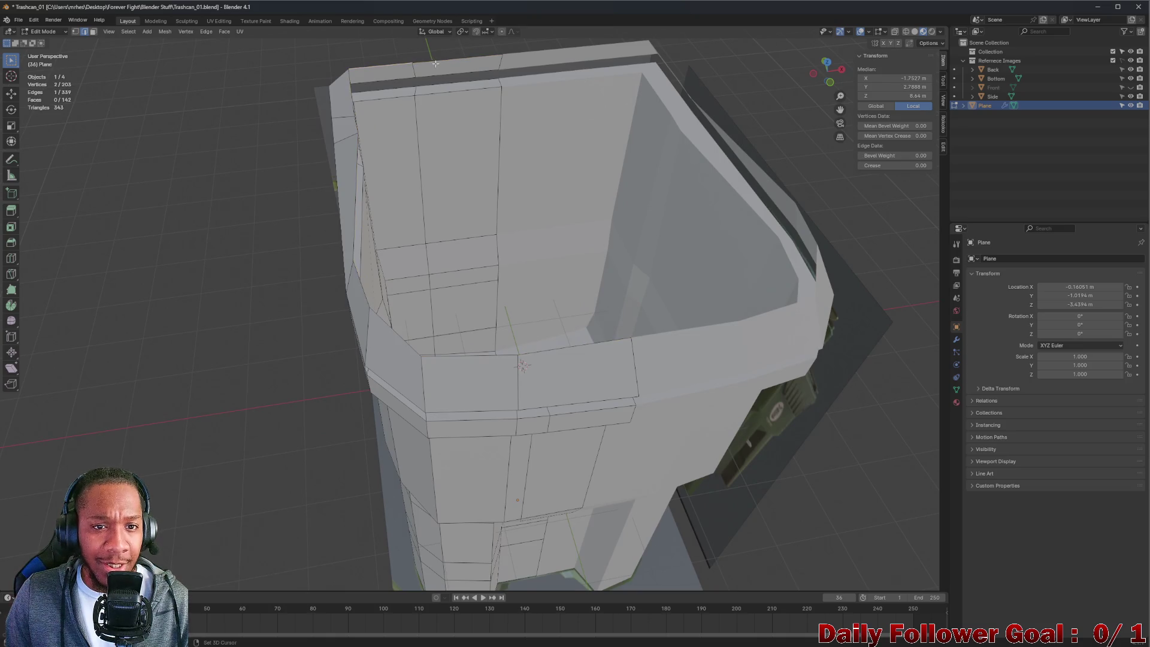
{"action": "left_click", "coordinate": [435, 64], "text": "shift"}
{"action": "left_click", "coordinate": [476, 356], "text": "shift"}
{"action": "left_click", "coordinate": [535, 351], "text": "shift"}
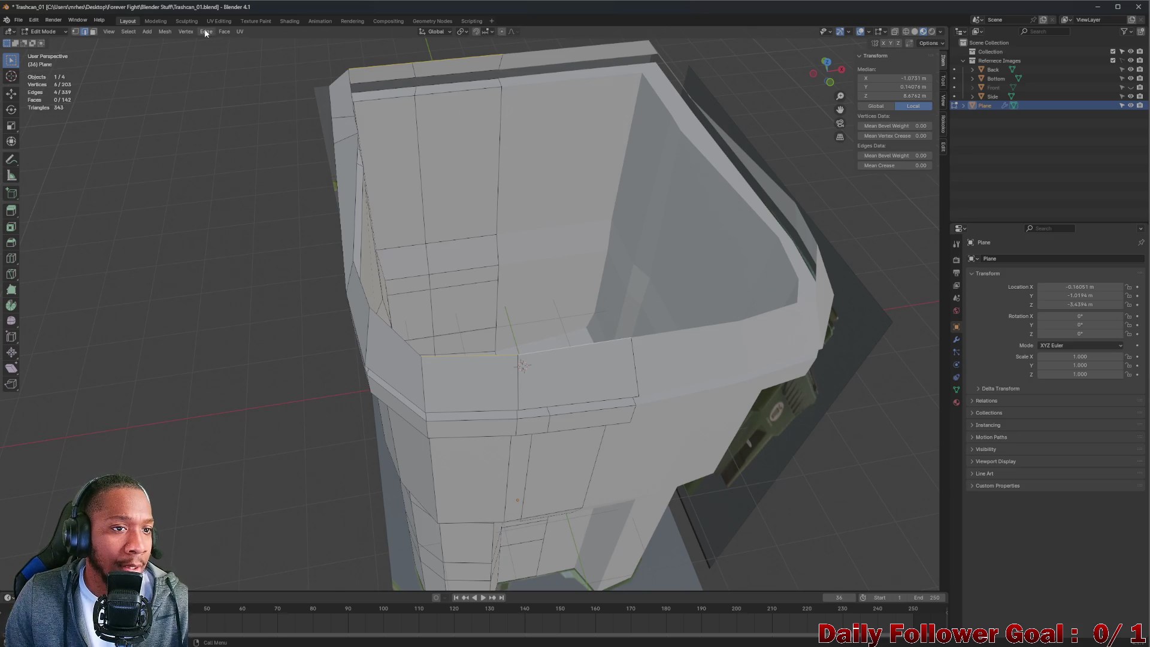
{"action": "left_click", "coordinate": [219, 31]}
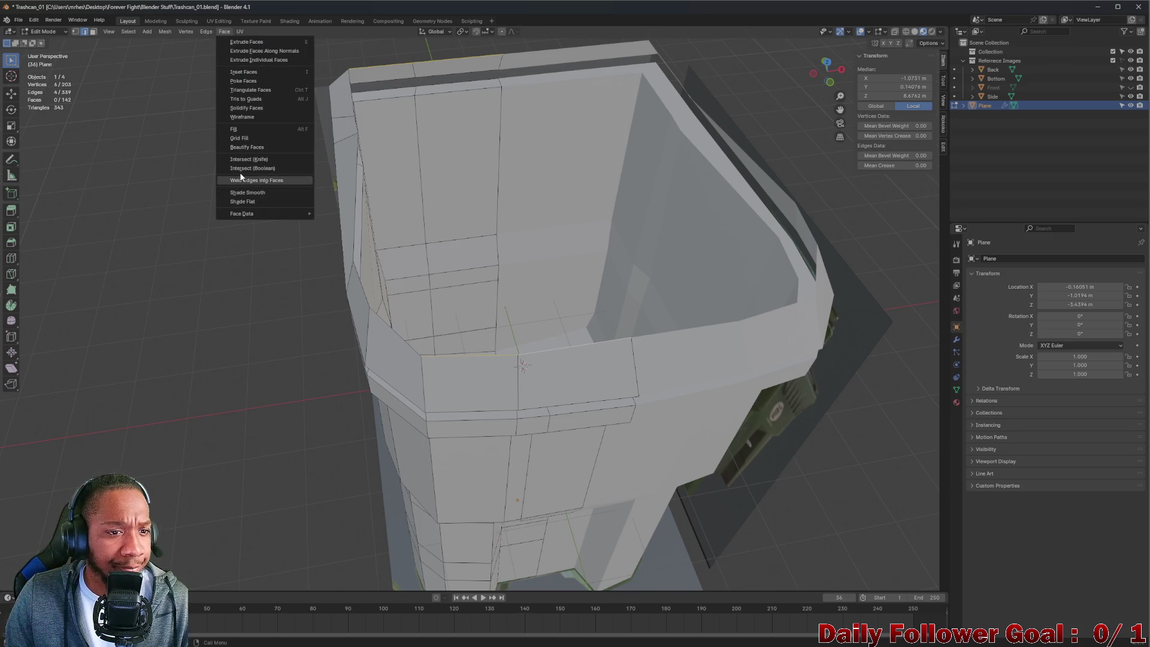
{"action": "left_click", "coordinate": [240, 138]}
{"action": "mouse_move", "coordinate": [246, 156]}
{"action": "middle_mouse_down"}
{"action": "mouse_move", "coordinate": [358, 164]}
{"action": "mouse_move", "coordinate": [410, 149]}
{"action": "mouse_move", "coordinate": [371, 185]}
{"action": "mouse_move", "coordinate": [336, 170]}
{"action": "mouse_move", "coordinate": [458, 191]}
{"action": "middle_mouse_up"}
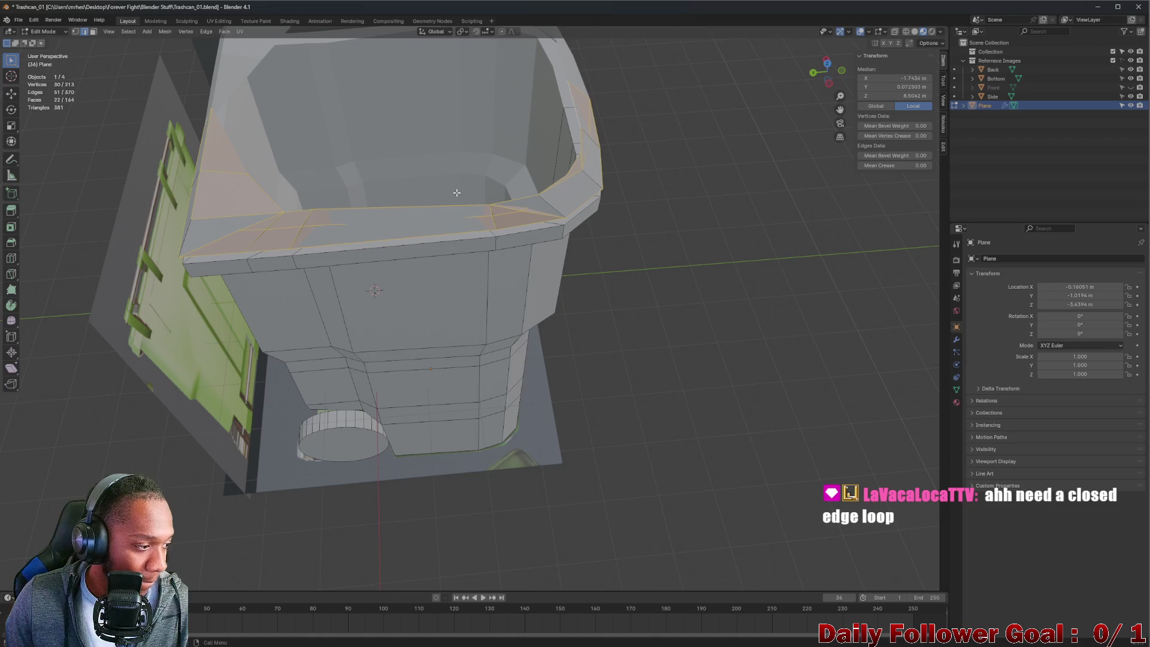
{"action": "key", "text": "ctrl+z"}
{"action": "mouse_move", "coordinate": [456, 192]}
{"action": "middle_mouse_down"}
{"action": "mouse_move", "coordinate": [417, 153]}
{"action": "mouse_move", "coordinate": [439, 171]}
{"action": "middle_mouse_up"}
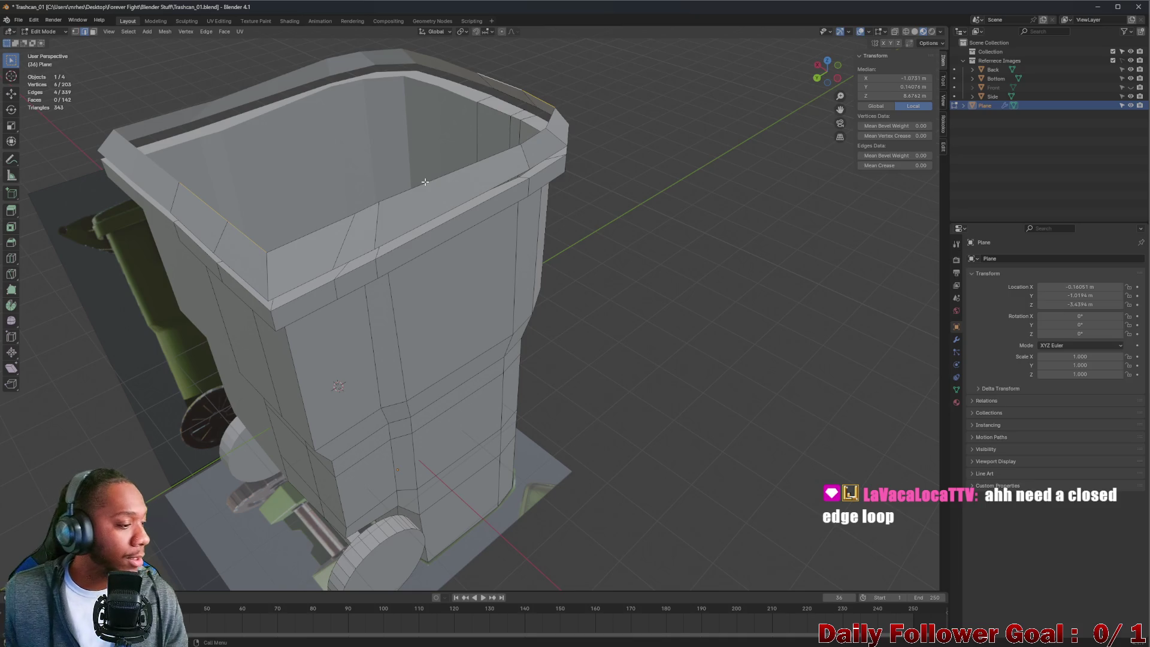
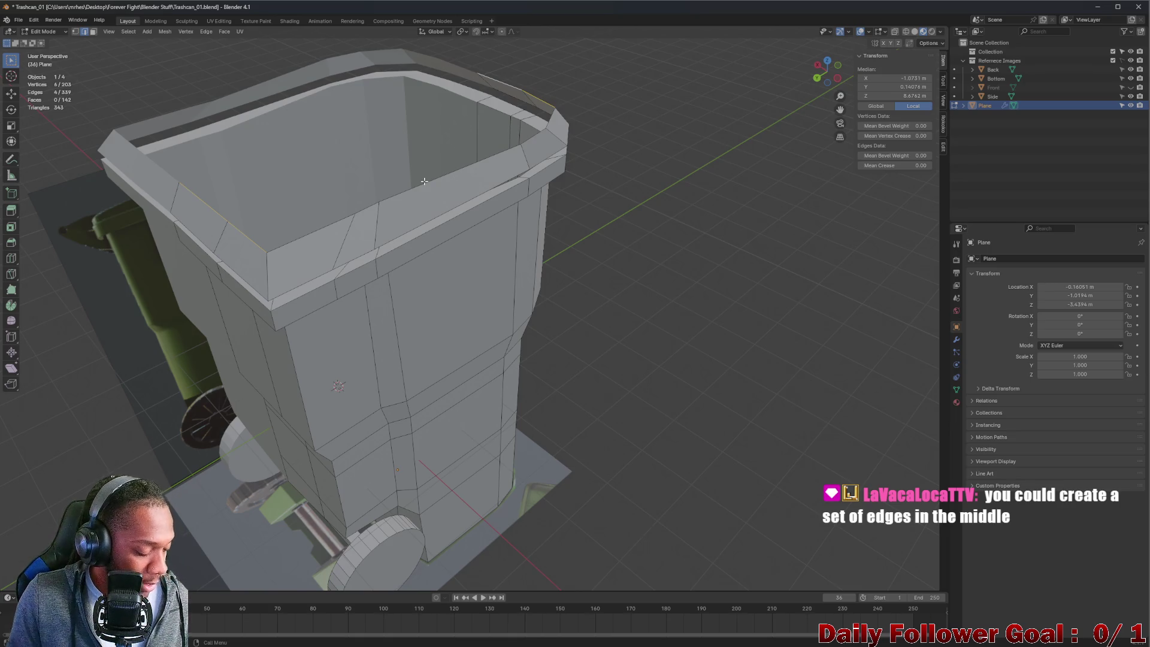
- Select the two edges at the rim's near corner and start extruding them upward
{"action": "scroll", "coordinate": [411, 181], "scroll_direction": "up", "scroll_amount": 5}
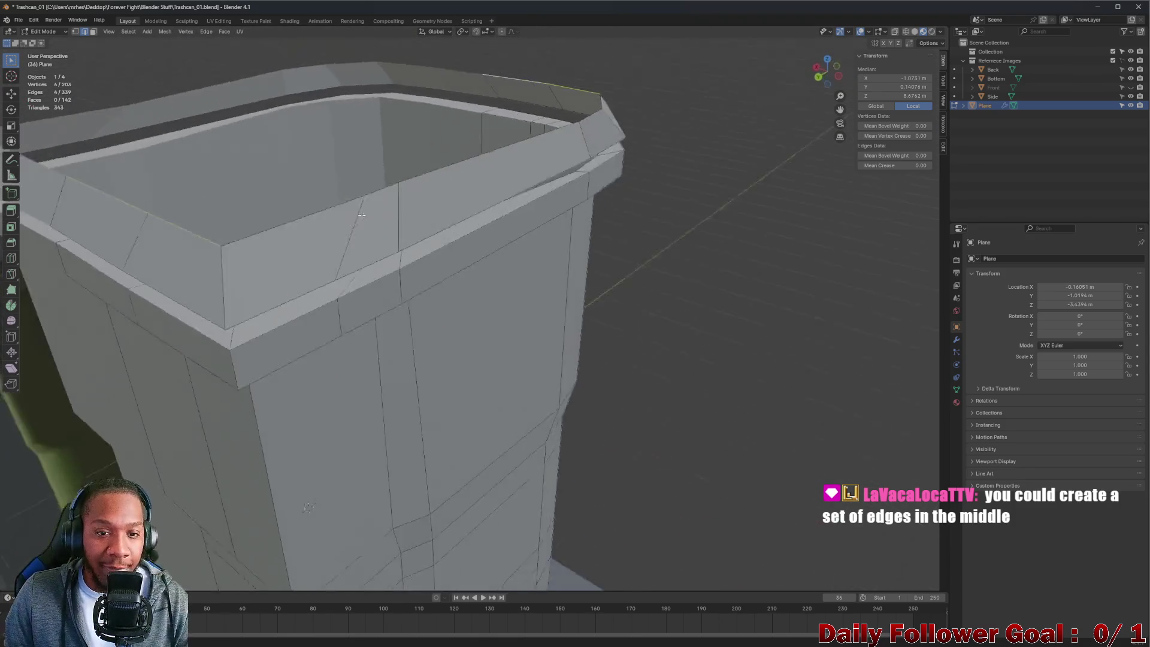
{"action": "mouse_move", "coordinate": [362, 215]}
{"action": "middle_mouse_down"}
{"action": "mouse_move", "coordinate": [313, 170]}
{"action": "mouse_move", "coordinate": [441, 264]}
{"action": "middle_mouse_up"}
{"action": "scroll", "coordinate": [407, 259], "scroll_direction": "down", "scroll_amount": 1}
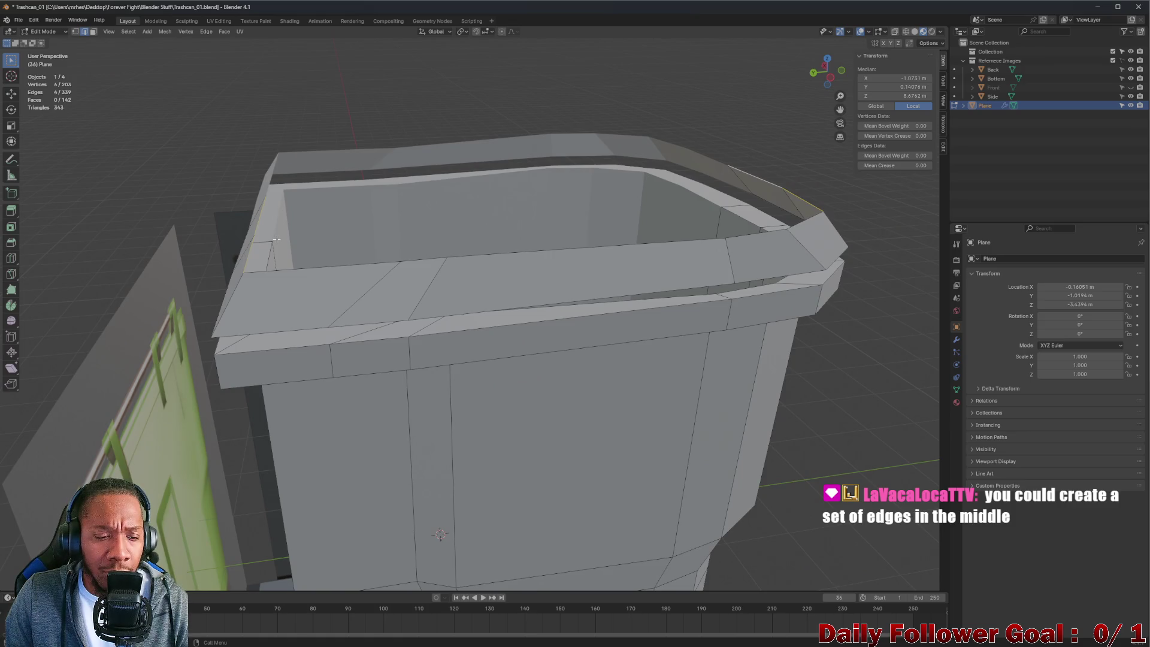
{"action": "left_click", "coordinate": [254, 238]}
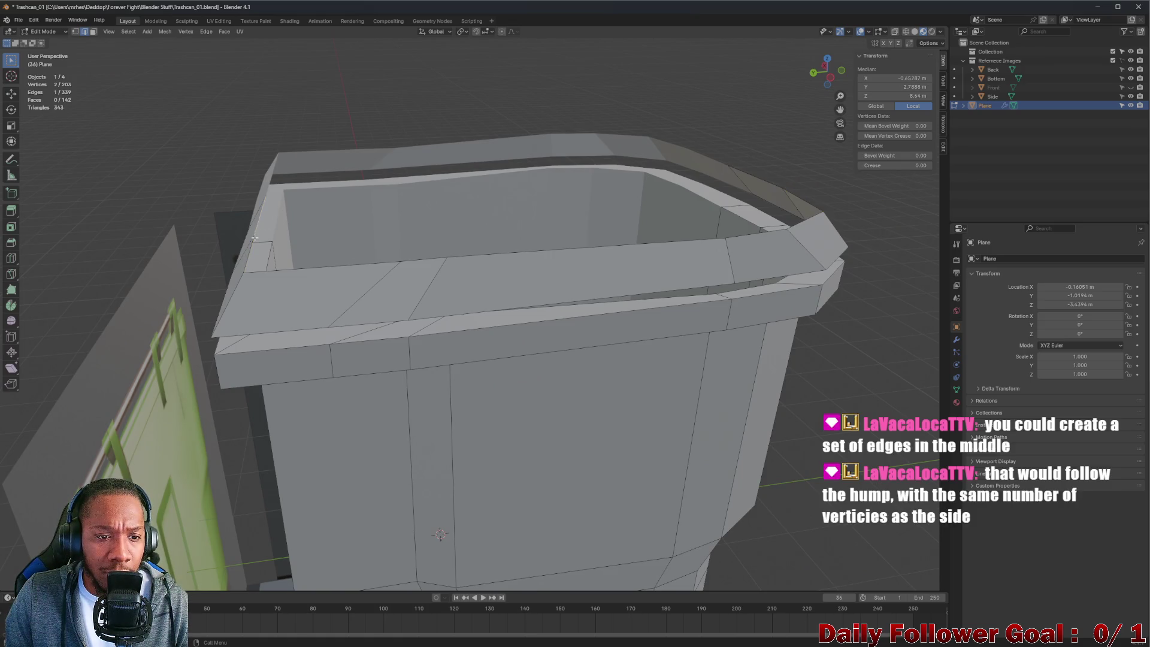
{"action": "left_click", "coordinate": [251, 255], "text": "shift"}
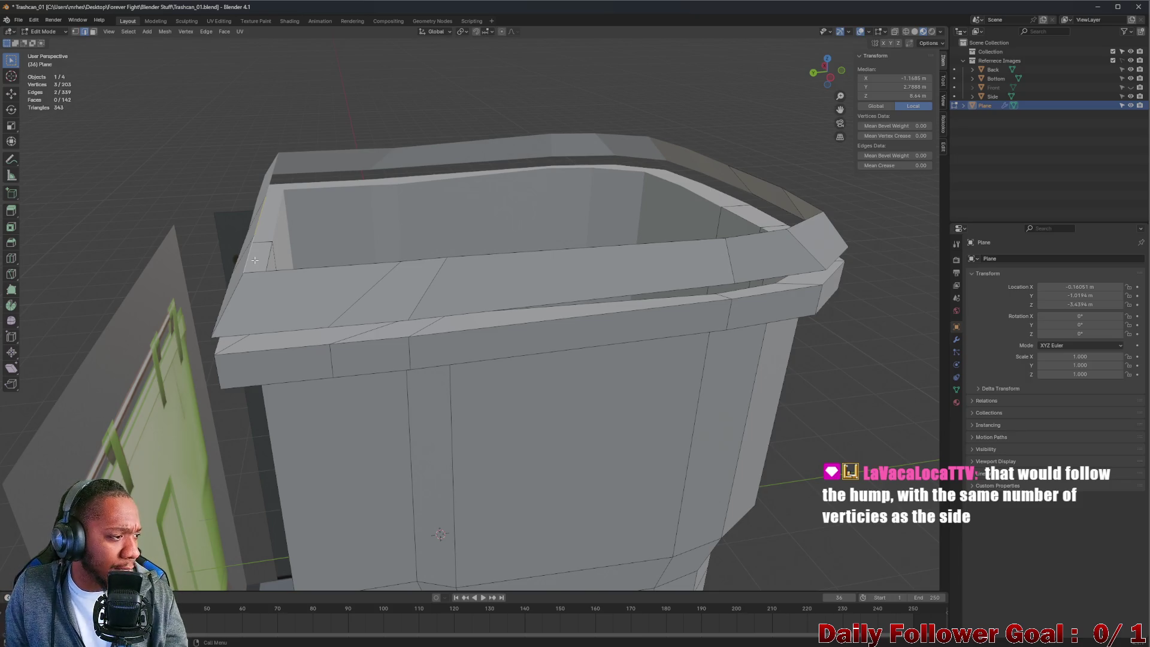
{"action": "middle_click_drag", "start_coordinate": [281, 244], "coordinate": [283, 268]}
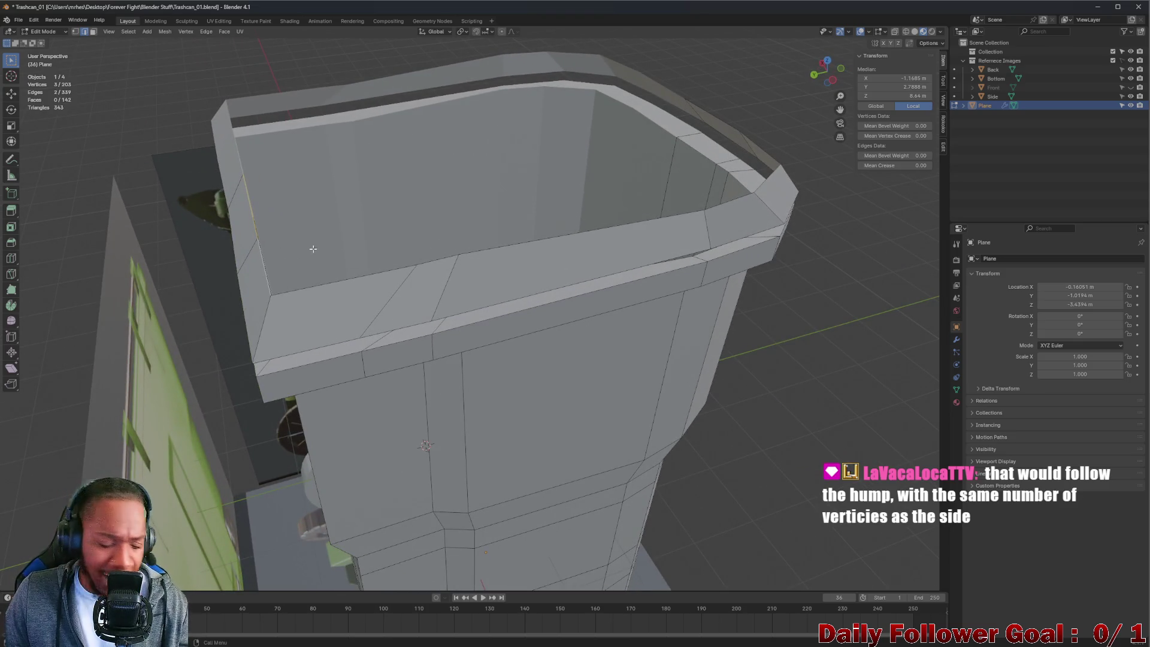
{"action": "mouse_move", "coordinate": [236, 237]}
{"action": "middle_mouse_down"}
{"action": "mouse_move", "coordinate": [281, 243]}
{"action": "mouse_move", "coordinate": [270, 249]}
{"action": "mouse_move", "coordinate": [294, 221]}
{"action": "middle_mouse_up"}
{"action": "key", "text": "e"}
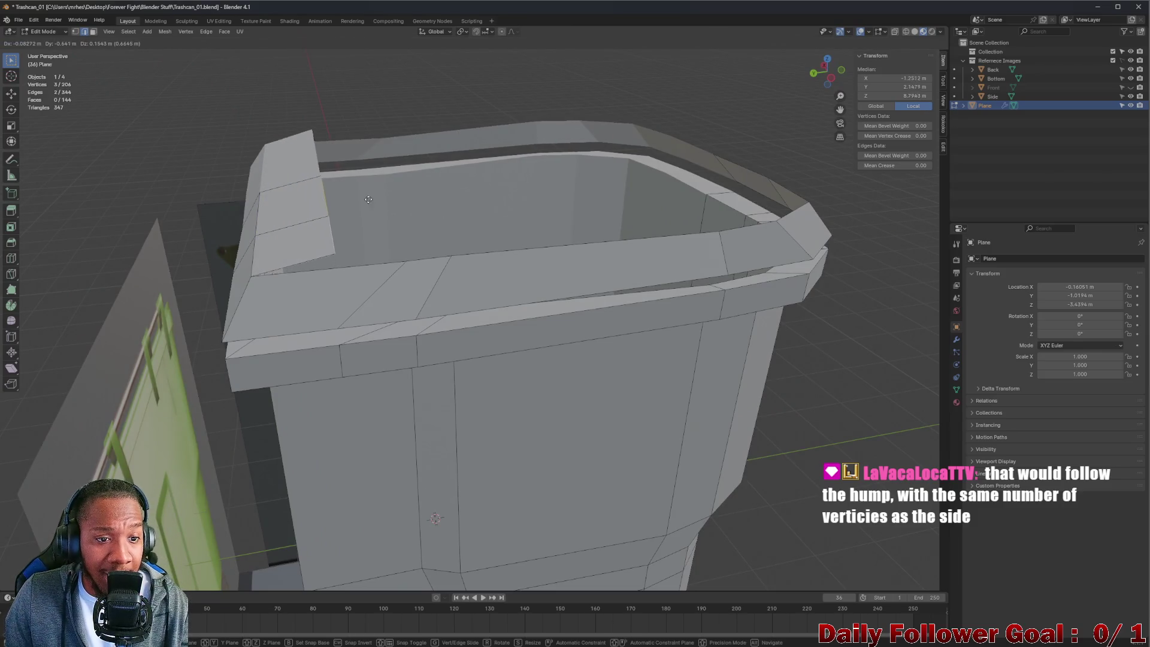
- Confirm the first rim strip, then extrude two more lid segments over the opening
{"action": "left_click", "coordinate": [569, 148]}
{"action": "mouse_move", "coordinate": [850, 70]}
{"action": "left_mouse_down"}
{"action": "mouse_move", "coordinate": [387, 175]}
{"action": "mouse_move", "coordinate": [383, 193]}
{"action": "left_mouse_up"}
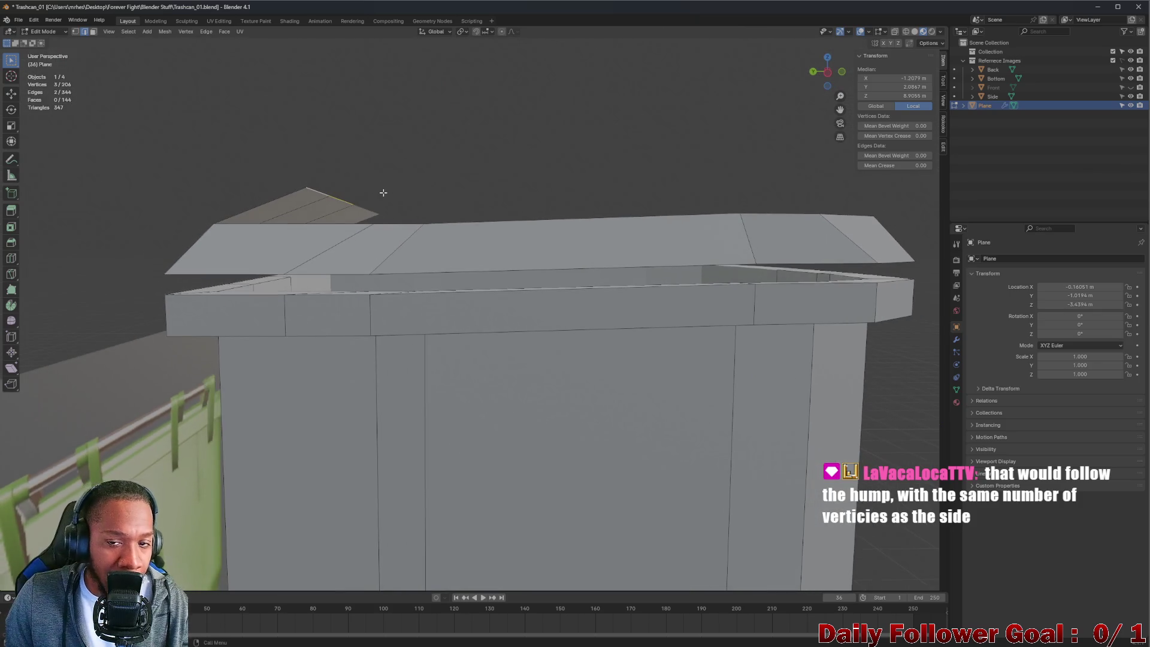
{"action": "middle_click_drag", "start_coordinate": [383, 192], "coordinate": [361, 188]}
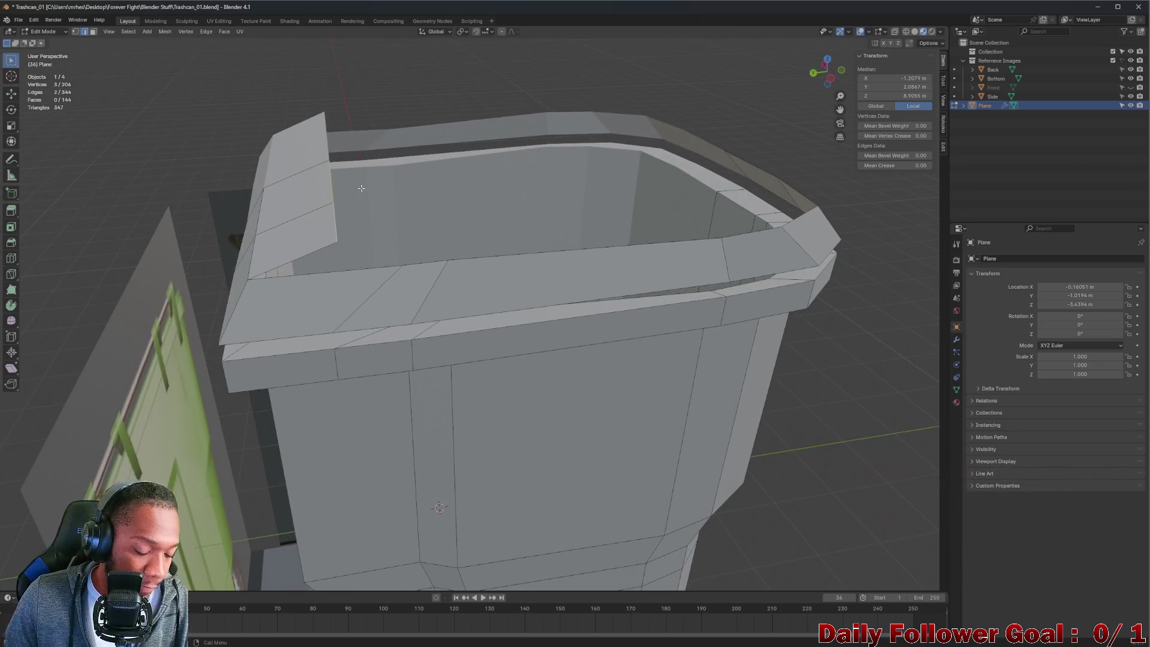
{"action": "key", "text": "e"}
{"action": "left_click", "coordinate": [445, 175]}
{"action": "middle_click_drag", "start_coordinate": [446, 174], "coordinate": [457, 174]}
{"action": "key", "text": "e"}
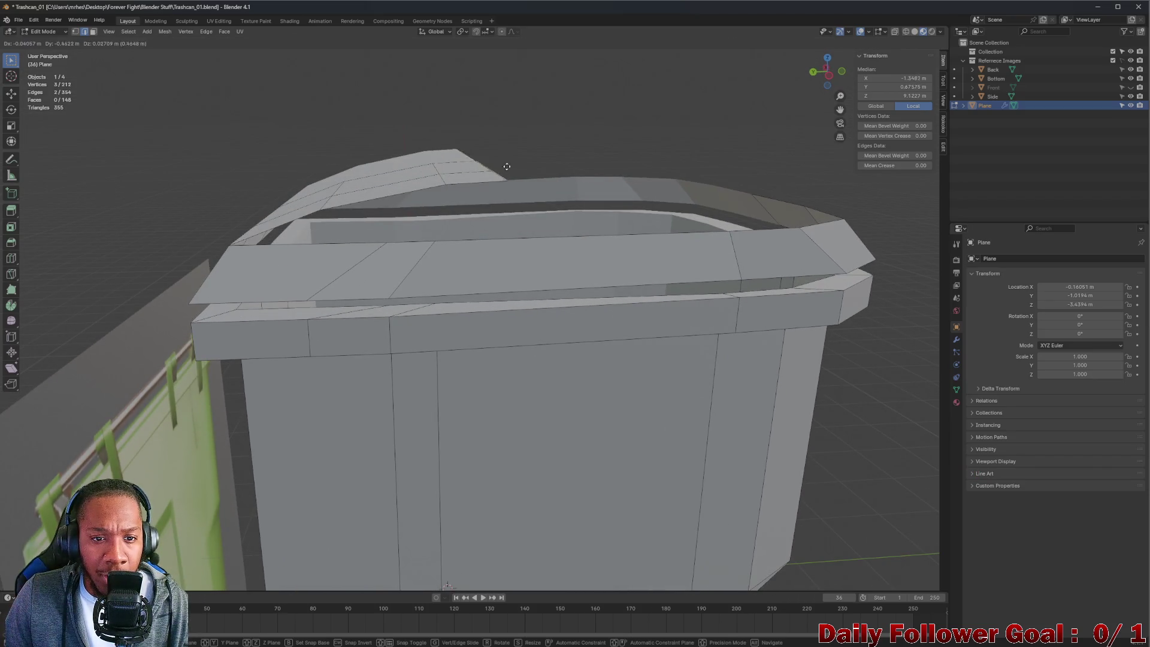
{"action": "left_click", "coordinate": [569, 169]}
{"action": "mouse_move", "coordinate": [569, 168]}
{"action": "middle_mouse_down"}
{"action": "mouse_move", "coordinate": [590, 161]}
{"action": "mouse_move", "coordinate": [498, 170]}
{"action": "middle_mouse_up"}
- Extrude three more curved segments so the lid arches across the whole top
{"action": "key", "text": "e"}
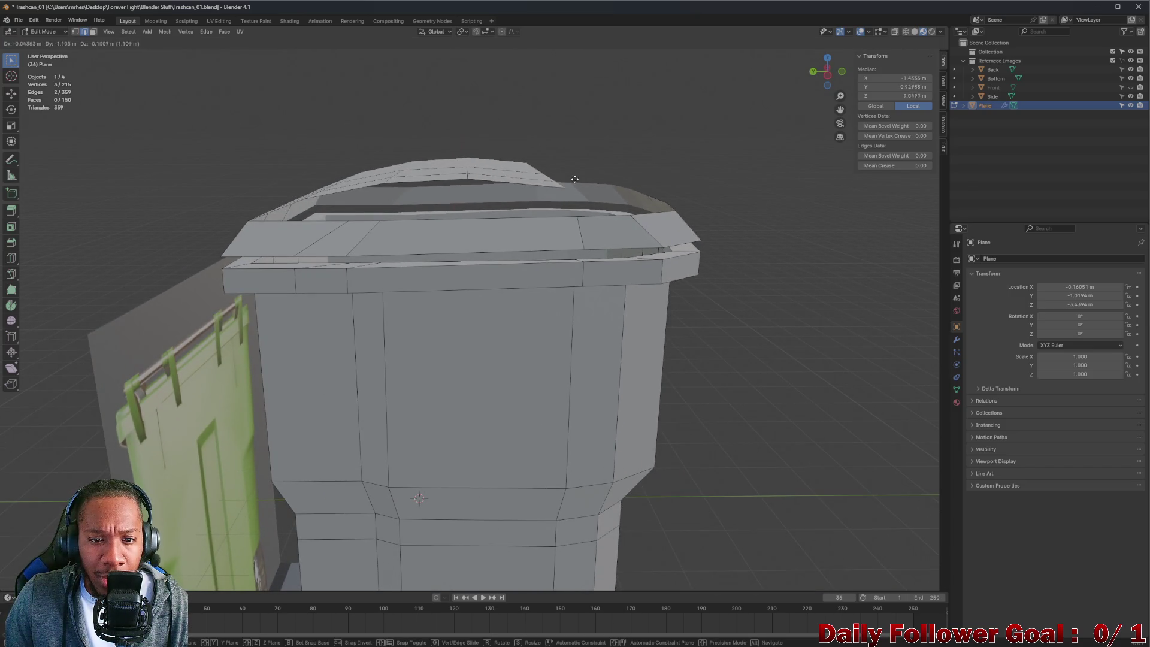
{"action": "left_click", "coordinate": [592, 180]}
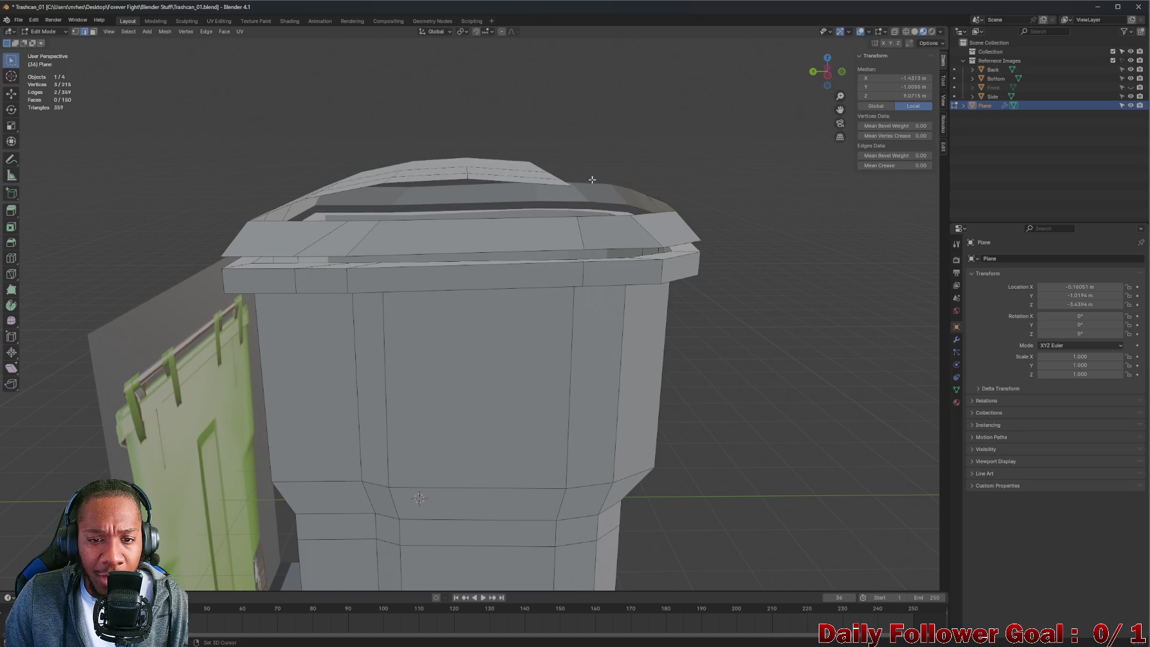
{"action": "middle_click_drag", "start_coordinate": [592, 180], "coordinate": [559, 193]}
{"action": "key", "text": "e"}
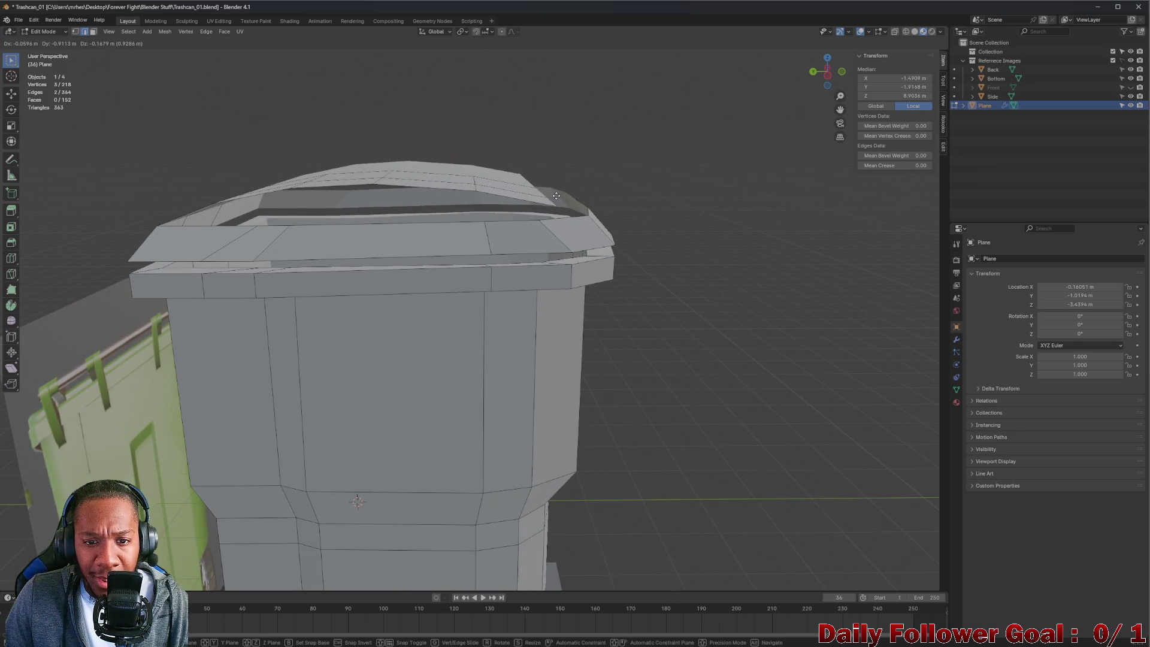
{"action": "left_click", "coordinate": [557, 196]}
{"action": "key", "text": "e"}
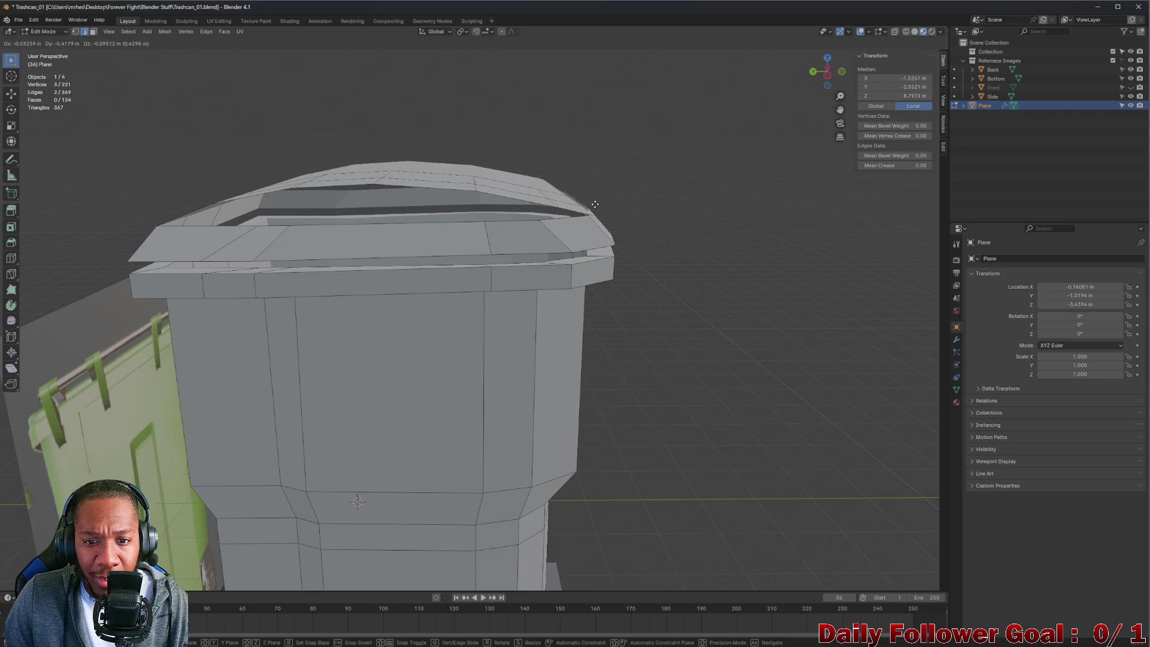
{"action": "left_click", "coordinate": [597, 206]}
{"action": "mouse_move", "coordinate": [598, 207]}
{"action": "middle_mouse_down"}
{"action": "mouse_move", "coordinate": [429, 215]}
{"action": "mouse_move", "coordinate": [456, 249]}
{"action": "mouse_move", "coordinate": [443, 254]}
{"action": "mouse_move", "coordinate": [597, 162]}
{"action": "mouse_move", "coordinate": [532, 102]}
{"action": "mouse_move", "coordinate": [551, 139]}
{"action": "mouse_move", "coordinate": [513, 146]}
{"action": "mouse_move", "coordinate": [536, 289]}
{"action": "mouse_move", "coordinate": [620, 246]}
{"action": "mouse_move", "coordinate": [507, 258]}
{"action": "mouse_move", "coordinate": [566, 301]}
{"action": "mouse_move", "coordinate": [574, 218]}
{"action": "mouse_move", "coordinate": [569, 231]}
{"action": "middle_mouse_up"}
- In vertex select mode, refine the lid vertex column selection by dropping a stray edge vertex
{"action": "key", "text": "1"}
{"action": "scroll", "coordinate": [557, 296], "scroll_direction": "up", "scroll_amount": 3}
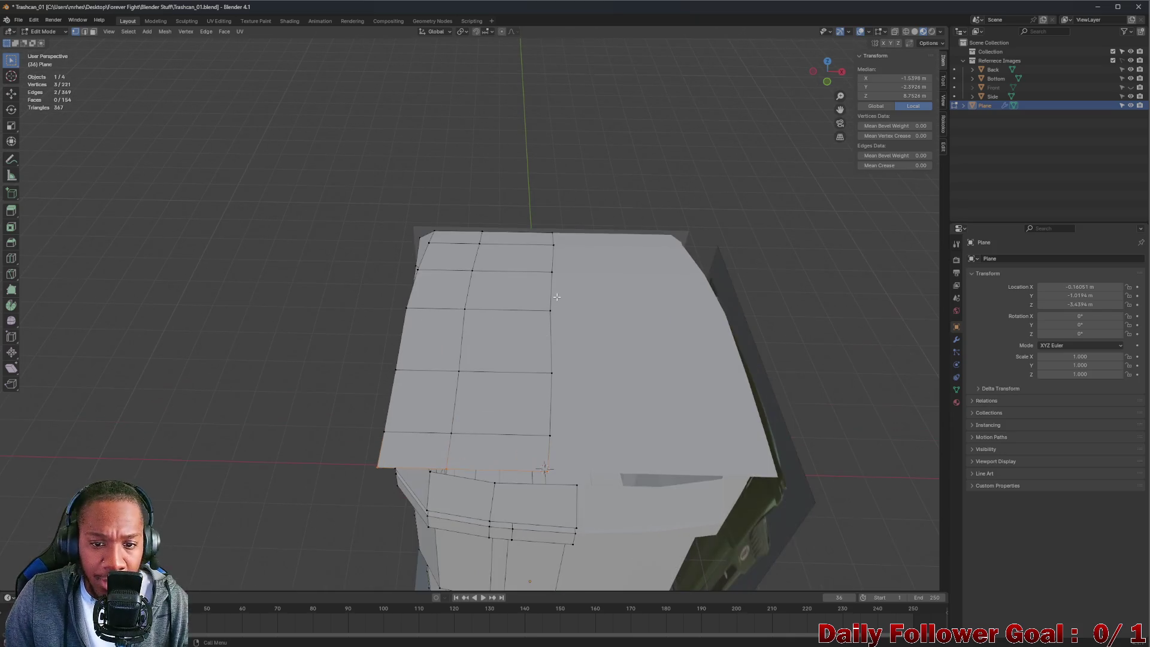
{"action": "mouse_move", "coordinate": [538, 363]}
{"action": "middle_mouse_down"}
{"action": "mouse_move", "coordinate": [729, 318]}
{"action": "mouse_move", "coordinate": [744, 297]}
{"action": "mouse_move", "coordinate": [565, 319]}
{"action": "mouse_move", "coordinate": [643, 418]}
{"action": "middle_mouse_up"}
{"action": "scroll", "coordinate": [744, 297], "scroll_direction": "down", "scroll_amount": 8}
{"action": "scroll", "coordinate": [644, 418], "scroll_direction": "up", "scroll_amount": 6}
{"action": "scroll", "coordinate": [643, 418], "scroll_direction": "up", "scroll_amount": 6}
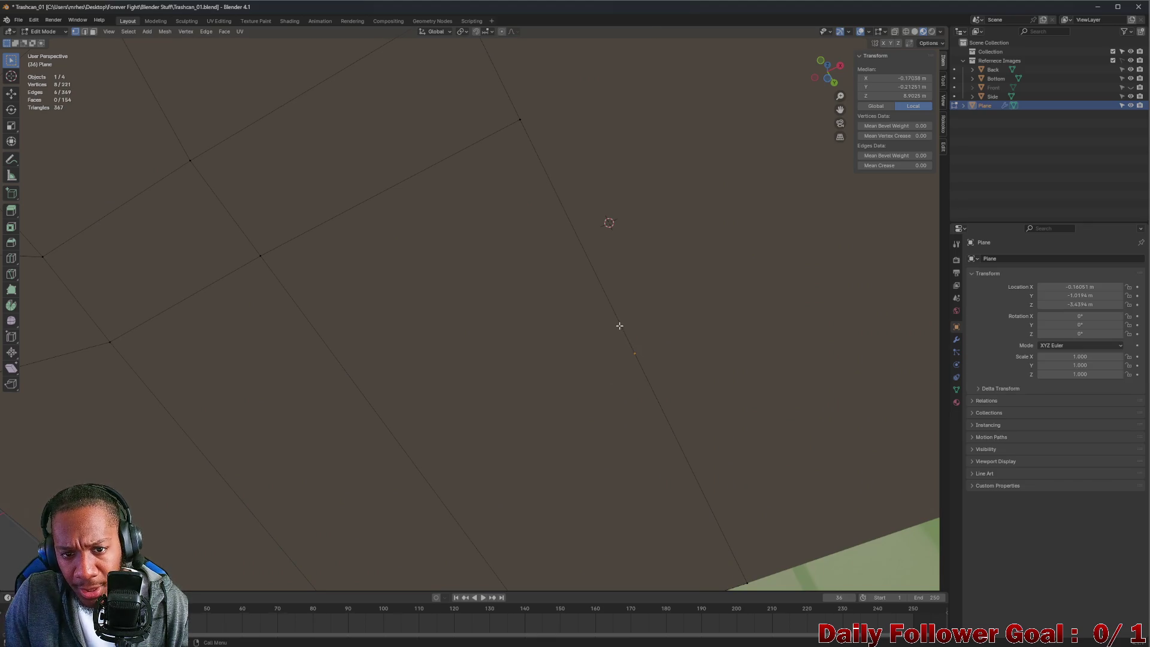
{"action": "scroll", "coordinate": [619, 325], "scroll_direction": "down", "scroll_amount": 4}
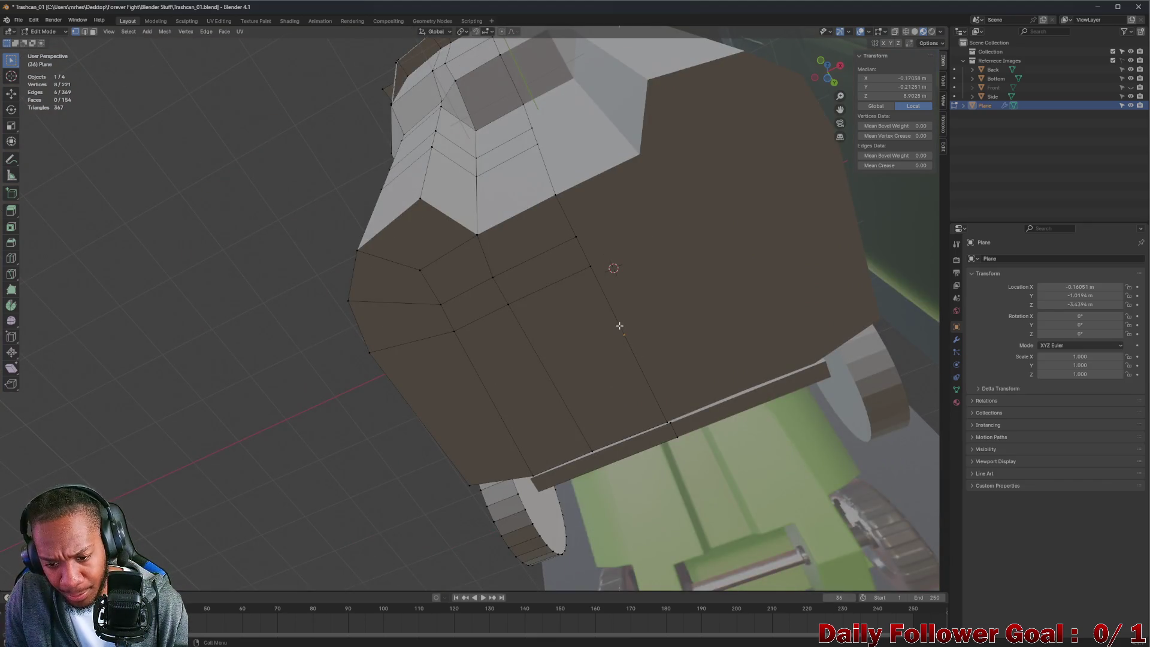
{"action": "scroll", "coordinate": [561, 235], "scroll_direction": "down", "scroll_amount": 3}
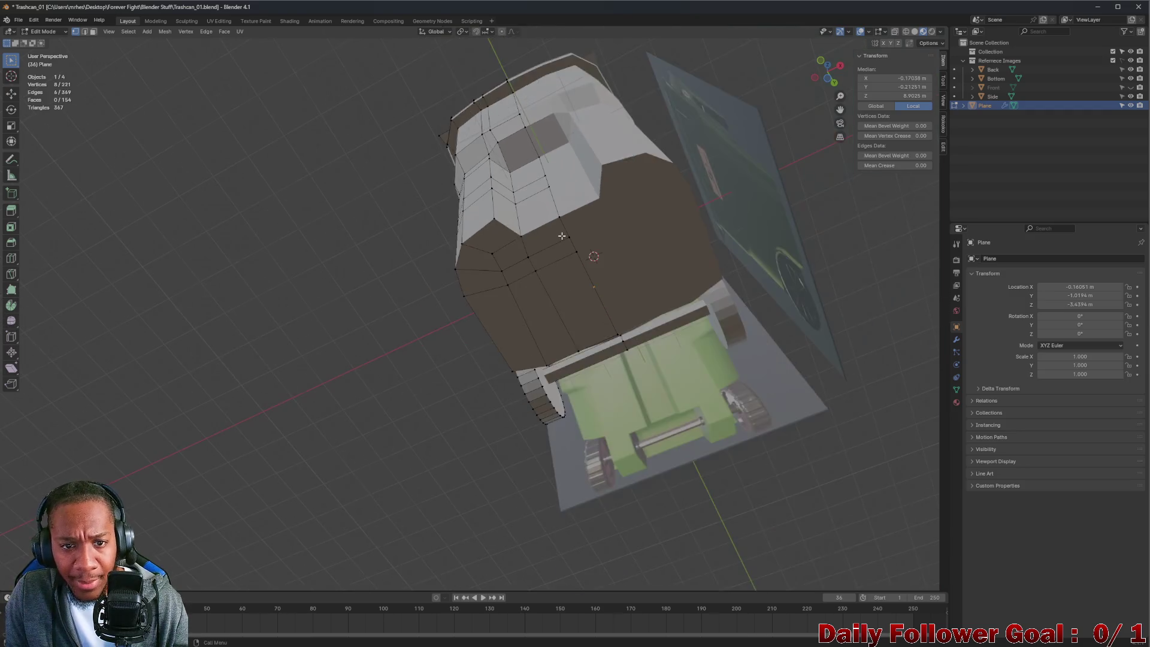
{"action": "middle_click_drag", "start_coordinate": [561, 235], "coordinate": [590, 174]}
{"action": "scroll", "coordinate": [591, 172], "scroll_direction": "up", "scroll_amount": 4}
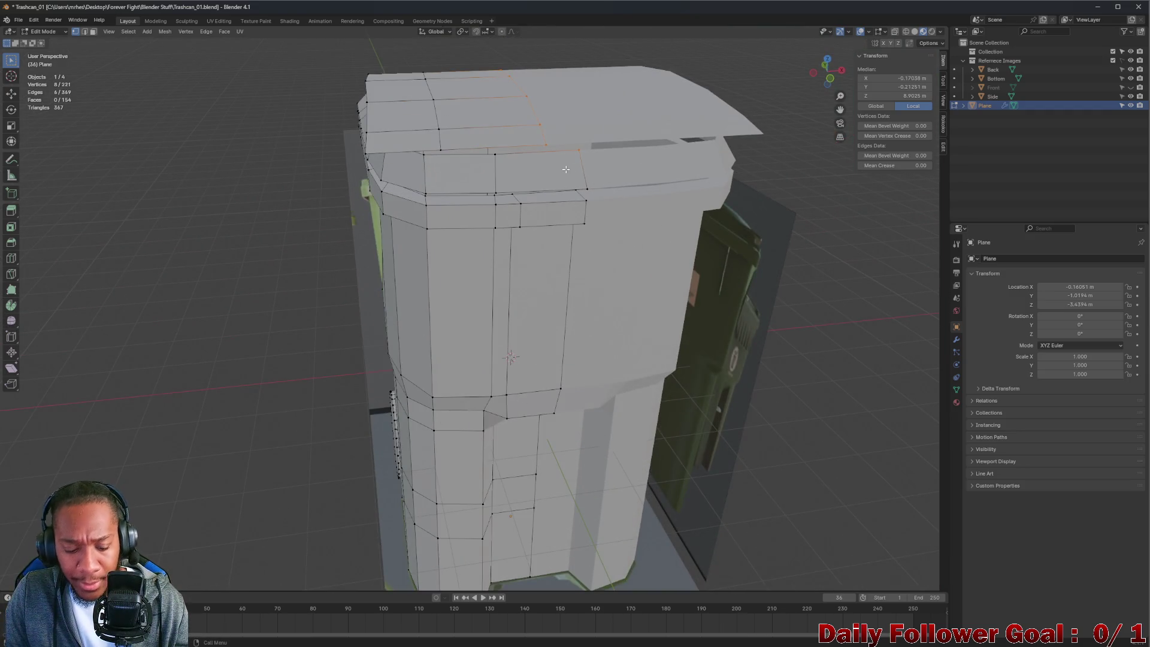
{"action": "left_click", "coordinate": [578, 150], "text": "shift"}
{"action": "mouse_move", "coordinate": [578, 151]}
{"action": "middle_mouse_down"}
{"action": "mouse_move", "coordinate": [564, 117]}
{"action": "mouse_move", "coordinate": [522, 112]}
{"action": "middle_mouse_up"}
{"action": "scroll", "coordinate": [564, 117], "scroll_direction": "down", "scroll_amount": 2}
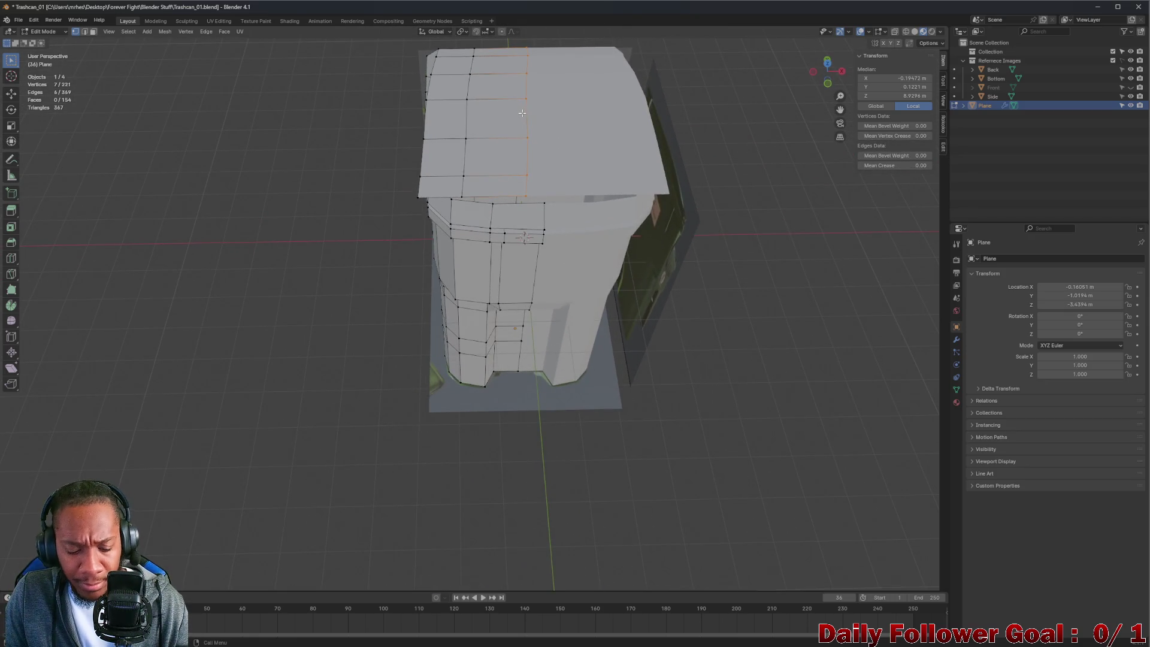
- Paste the new Median X value for the selected column in the Transform panel, then deselect all
{"action": "key", "text": "s"}
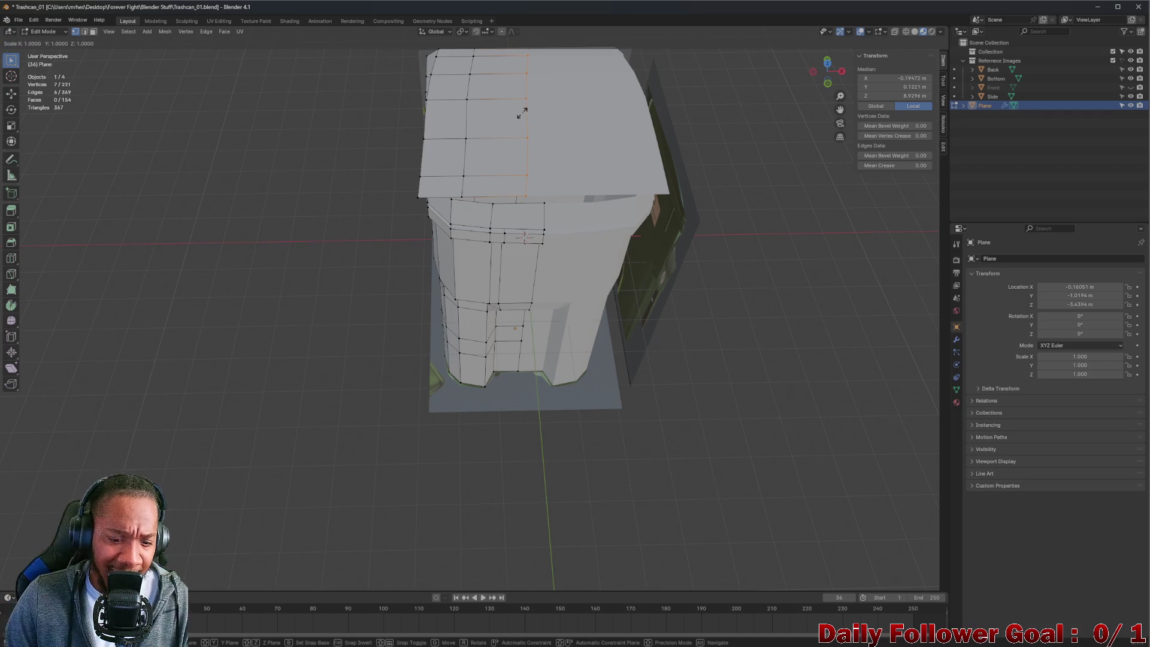
{"action": "mouse_move", "coordinate": [522, 113]}
{"action": "middle_mouse_down"}
{"action": "mouse_move", "coordinate": [522, 90]}
{"action": "mouse_move", "coordinate": [660, 181]}
{"action": "middle_mouse_up"}
{"action": "key", "text": "Escape"}
{"action": "scroll", "coordinate": [522, 85], "scroll_direction": "up", "scroll_amount": 1}
{"action": "scroll", "coordinate": [592, 123], "scroll_direction": "up", "scroll_amount": 3}
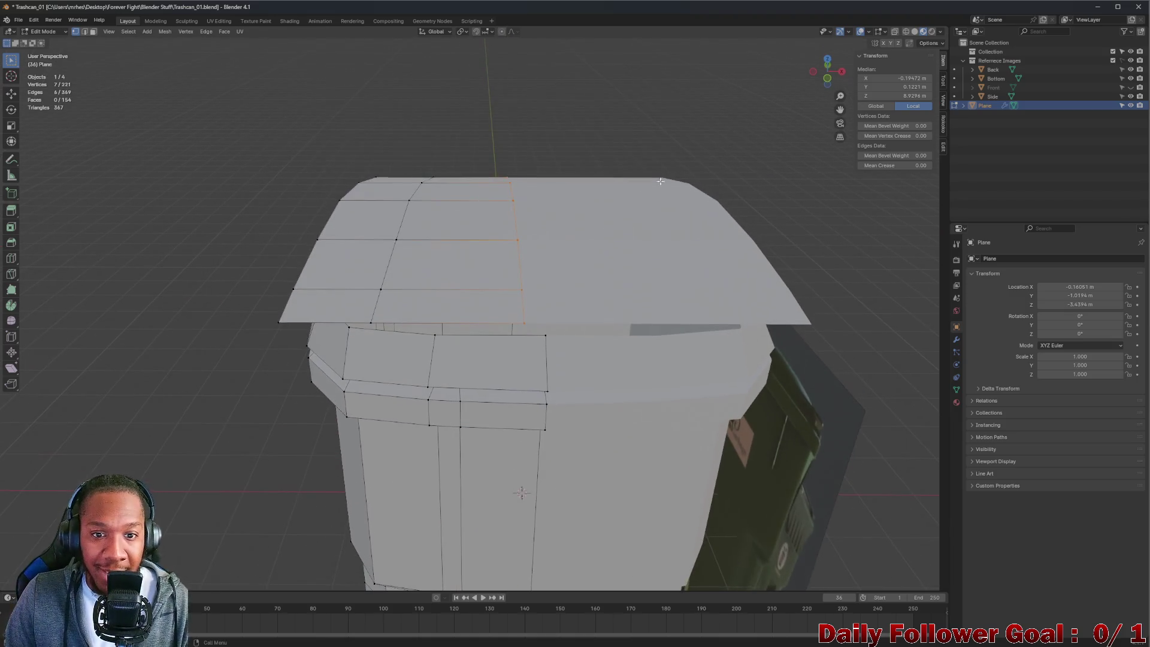
{"action": "left_click", "coordinate": [907, 79]}
{"action": "key", "text": "ctrl+v"}
{"action": "key", "text": "Return"}
{"action": "key", "text": "alt+a"}
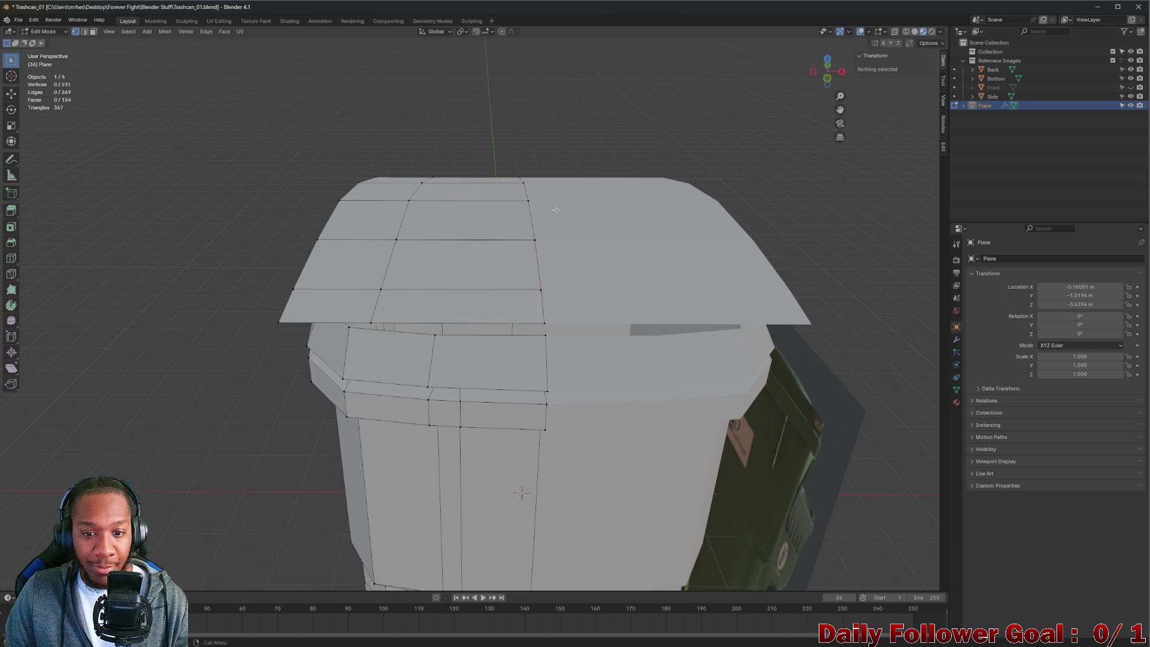
- Select a vertex at the lid's outer corner from a high view
{"action": "scroll", "coordinate": [556, 209], "scroll_direction": "down", "scroll_amount": 3}
{"action": "mouse_move", "coordinate": [557, 211]}
{"action": "middle_mouse_down"}
{"action": "mouse_move", "coordinate": [623, 270]}
{"action": "mouse_move", "coordinate": [773, 224]}
{"action": "mouse_move", "coordinate": [772, 187]}
{"action": "mouse_move", "coordinate": [619, 284]}
{"action": "mouse_move", "coordinate": [503, 169]}
{"action": "mouse_move", "coordinate": [443, 233]}
{"action": "mouse_move", "coordinate": [499, 291]}
{"action": "mouse_move", "coordinate": [431, 252]}
{"action": "mouse_move", "coordinate": [475, 249]}
{"action": "mouse_move", "coordinate": [546, 308]}
{"action": "mouse_move", "coordinate": [595, 239]}
{"action": "mouse_move", "coordinate": [631, 255]}
{"action": "mouse_move", "coordinate": [628, 307]}
{"action": "middle_mouse_up"}
{"action": "scroll", "coordinate": [503, 170], "scroll_direction": "up", "scroll_amount": 4}
{"action": "left_click", "coordinate": [619, 301]}
- Select vertices along the lid's outer side edge, enclosing the first side faces
{"action": "left_click", "coordinate": [631, 247], "text": "shift"}
{"action": "mouse_move", "coordinate": [630, 247]}
{"action": "middle_mouse_down"}
{"action": "mouse_move", "coordinate": [667, 314]}
{"action": "mouse_move", "coordinate": [580, 261]}
{"action": "middle_mouse_up"}
{"action": "left_click", "coordinate": [700, 331], "text": "shift"}
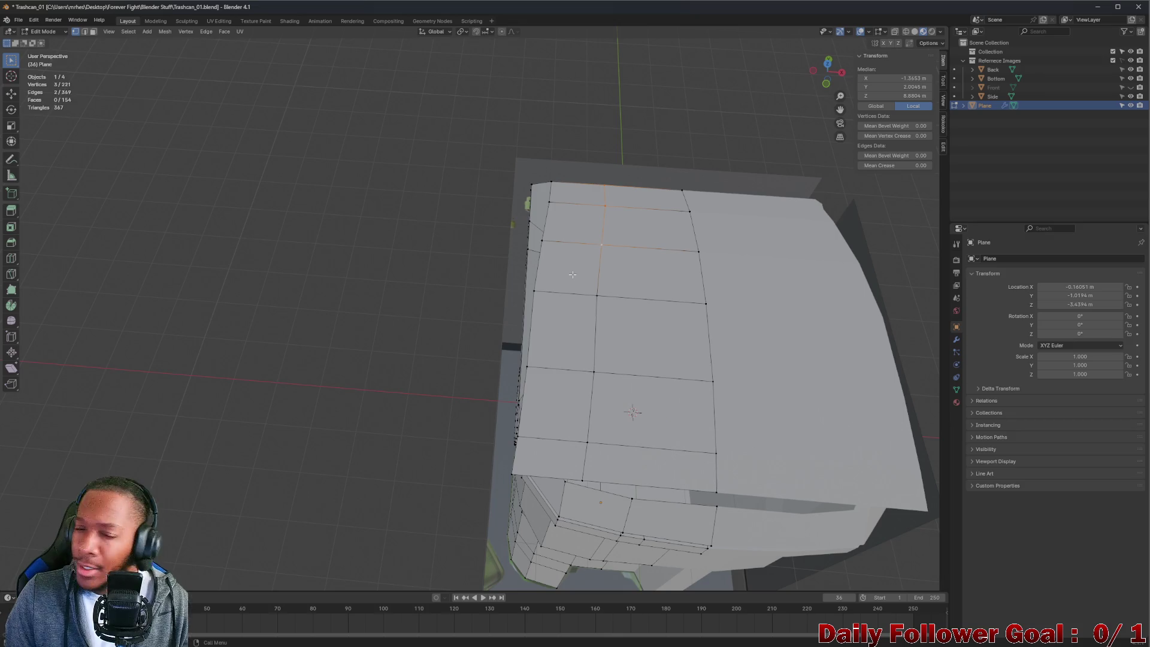
{"action": "mouse_move", "coordinate": [572, 274]}
{"action": "middle_mouse_down"}
{"action": "mouse_move", "coordinate": [555, 248]}
{"action": "mouse_move", "coordinate": [654, 287]}
{"action": "middle_mouse_up"}
{"action": "left_click", "coordinate": [695, 279], "text": "shift"}
{"action": "left_click", "coordinate": [693, 265], "text": "shift"}
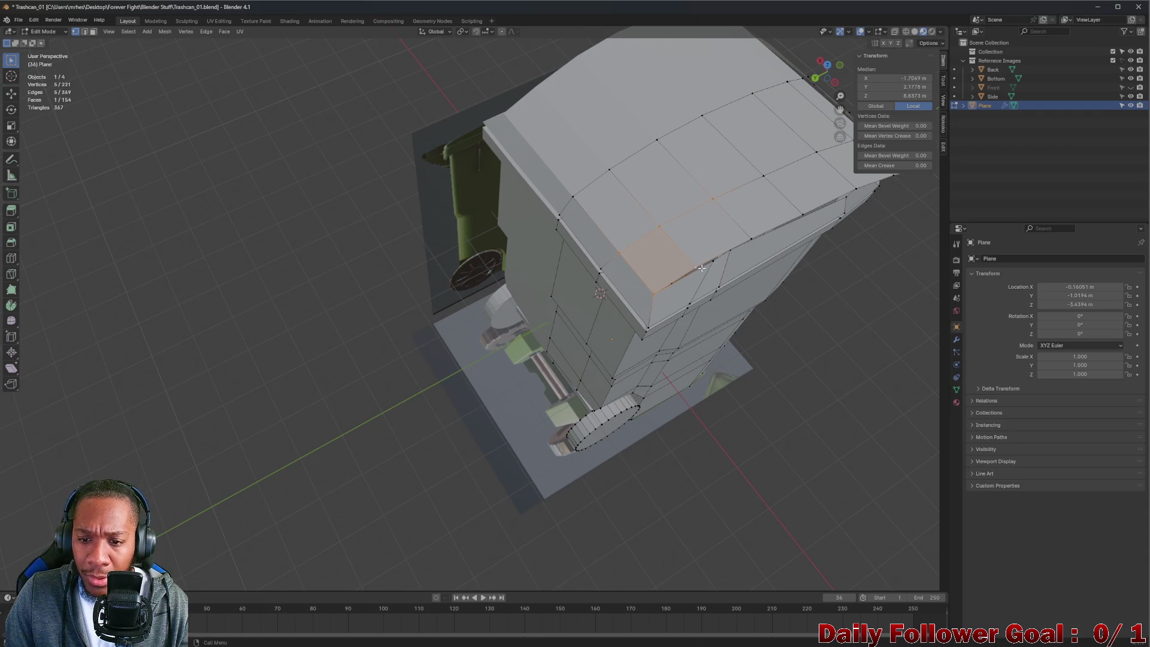
- Extend the selection along the rest of the side strip to the lid's lower edge
{"action": "middle_click_drag", "start_coordinate": [780, 225], "coordinate": [634, 242], "text": "shift"}
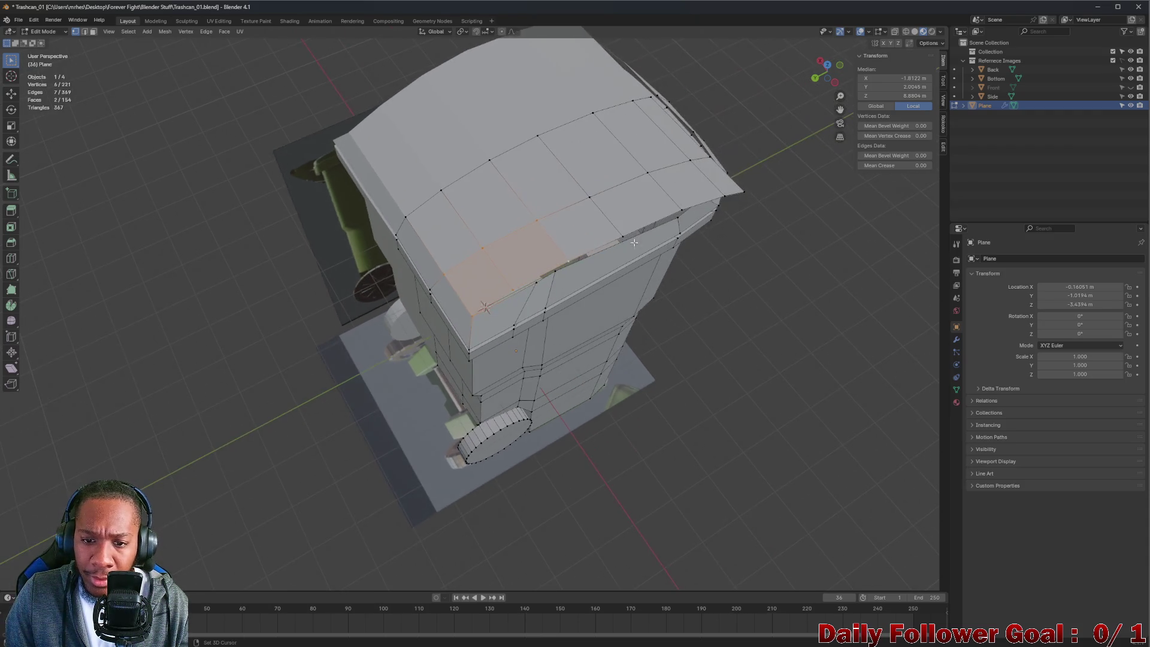
{"action": "left_click", "coordinate": [625, 236], "text": "shift"}
{"action": "left_click", "coordinate": [588, 197], "text": "shift"}
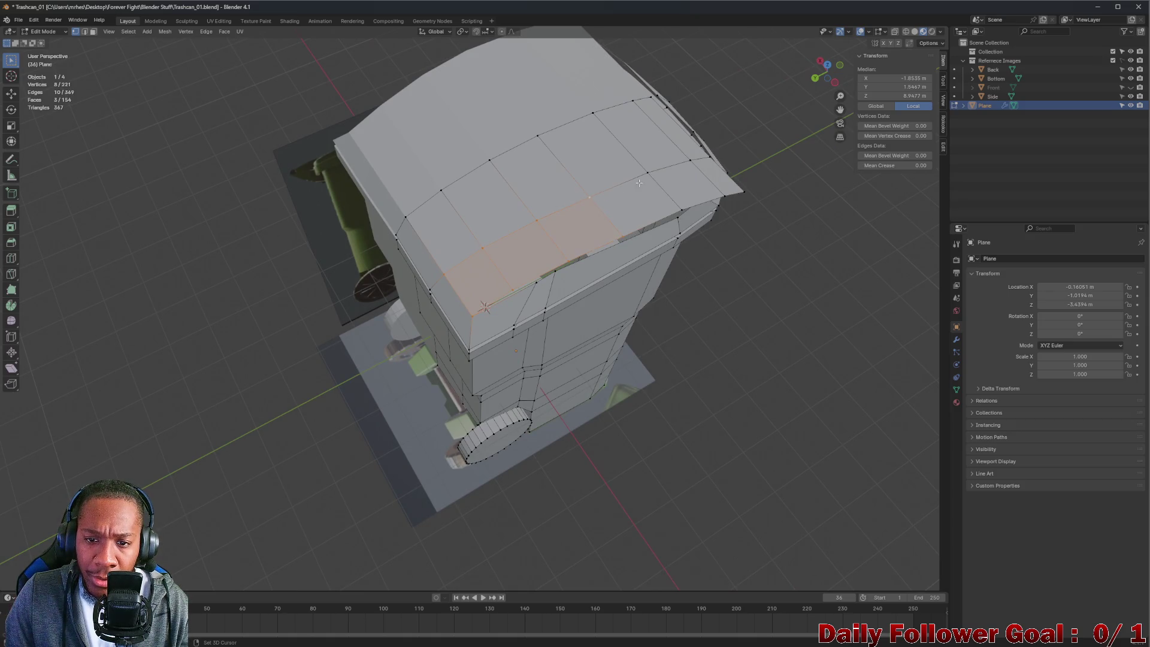
{"action": "left_click", "coordinate": [681, 212], "text": "shift"}
{"action": "mouse_move", "coordinate": [681, 211]}
{"action": "middle_mouse_down"}
{"action": "mouse_move", "coordinate": [539, 294]}
{"action": "mouse_move", "coordinate": [490, 300]}
{"action": "middle_mouse_up"}
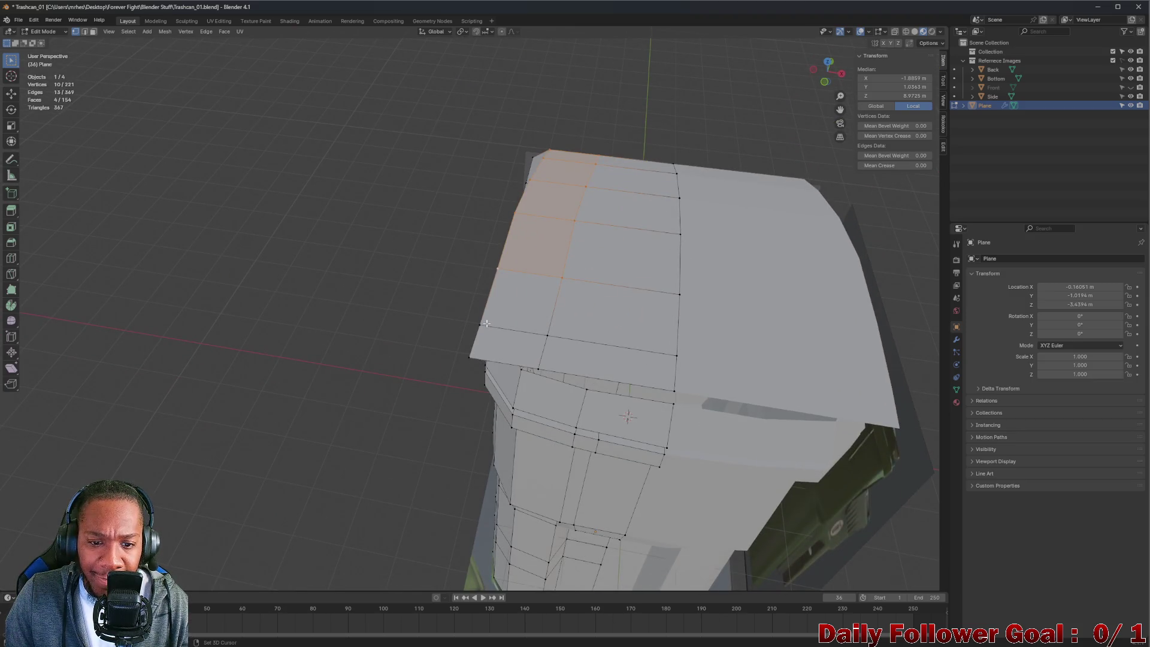
{"action": "left_click", "coordinate": [480, 324], "text": "shift"}
{"action": "left_click", "coordinate": [547, 335], "text": "shift"}
{"action": "left_click", "coordinate": [469, 359], "text": "shift"}
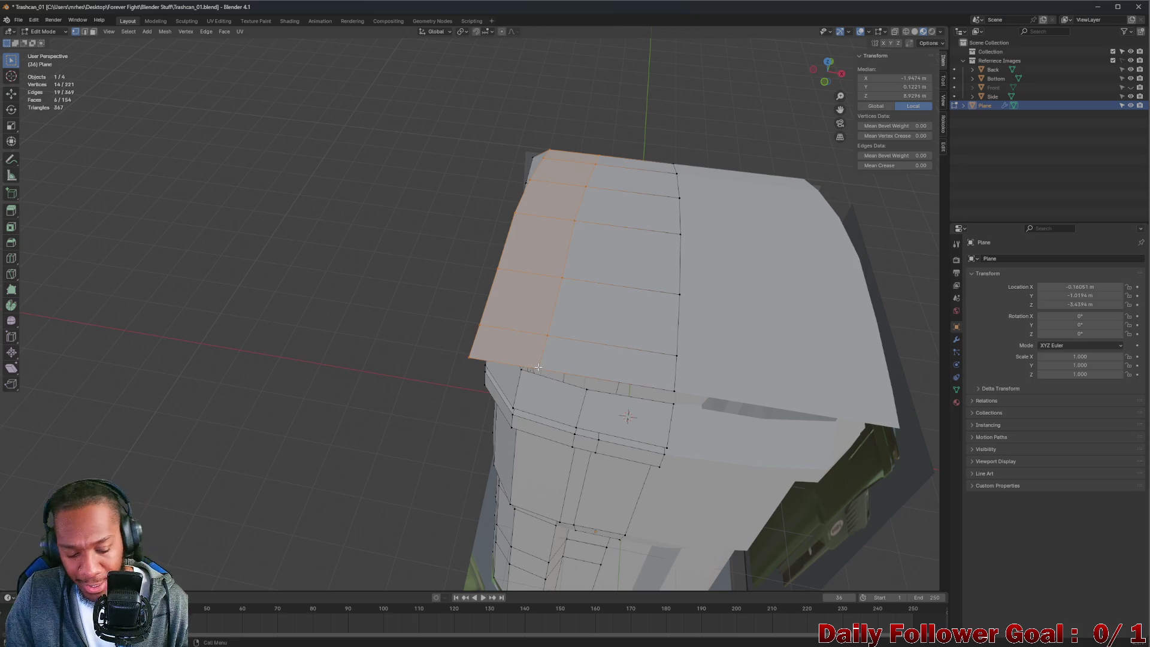
- Flatten the selected side strip to zero width along X with S X 0
{"action": "key", "text": "s"}
{"action": "key", "text": "x"}
{"action": "key", "text": "0"}
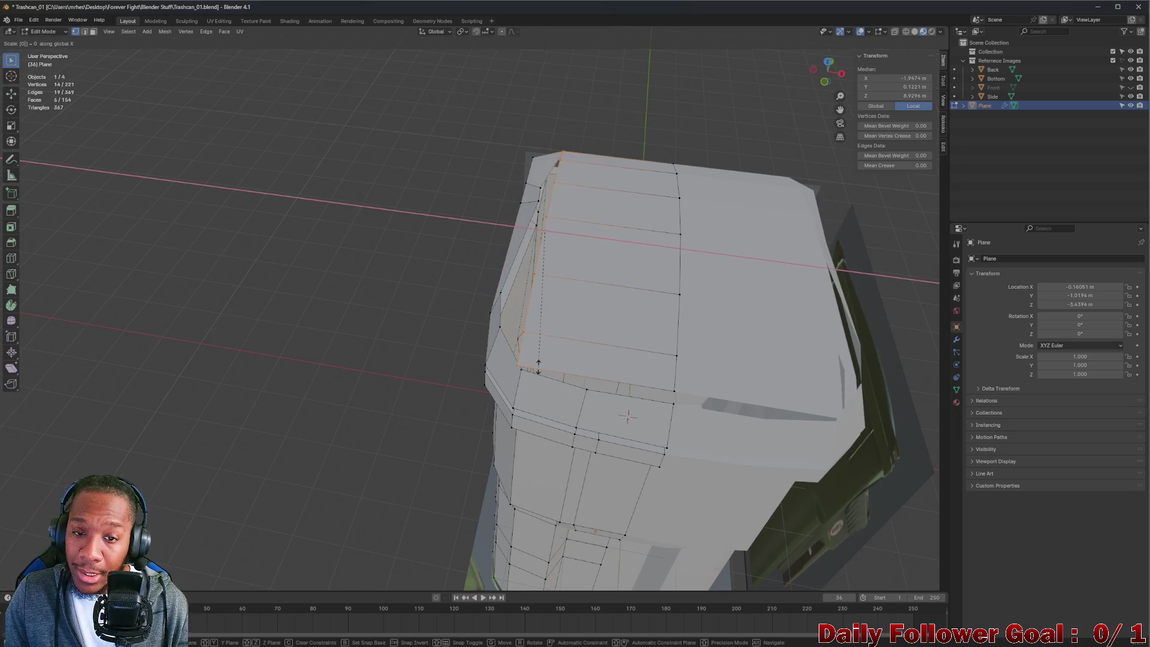
{"action": "key", "text": "Return"}
{"action": "middle_click_drag", "start_coordinate": [530, 310], "coordinate": [559, 265]}
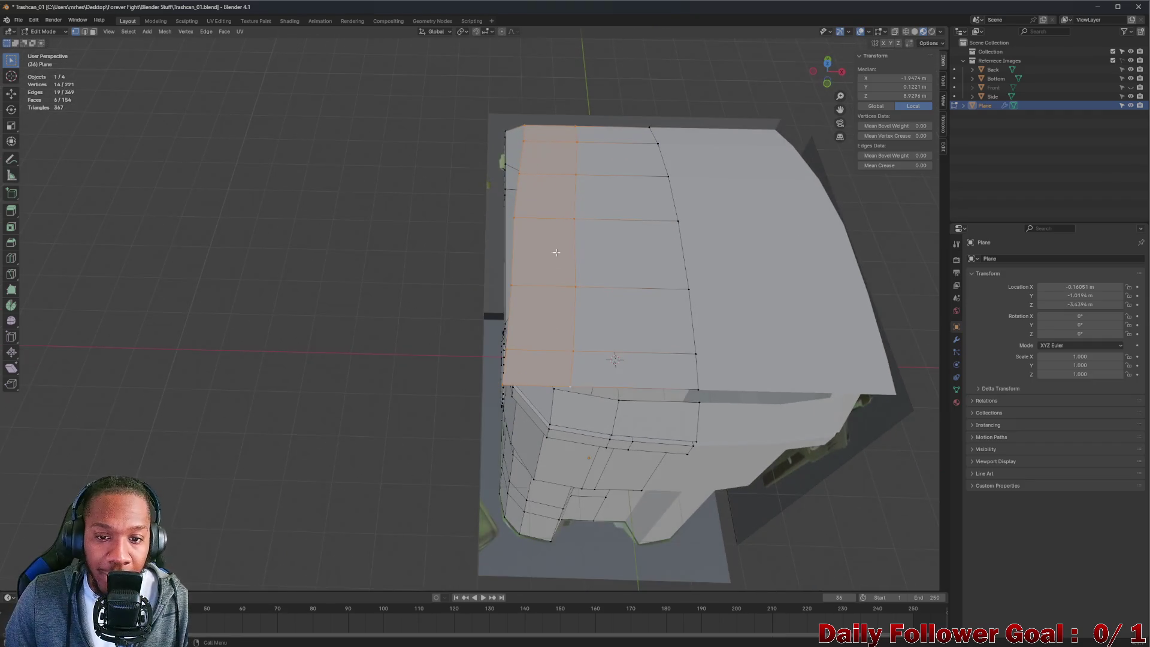
{"action": "middle_click_drag", "start_coordinate": [573, 146], "coordinate": [585, 79]}
- Select one vertical edge column of the lid and move it inward along X
{"action": "left_click", "coordinate": [587, 76]}
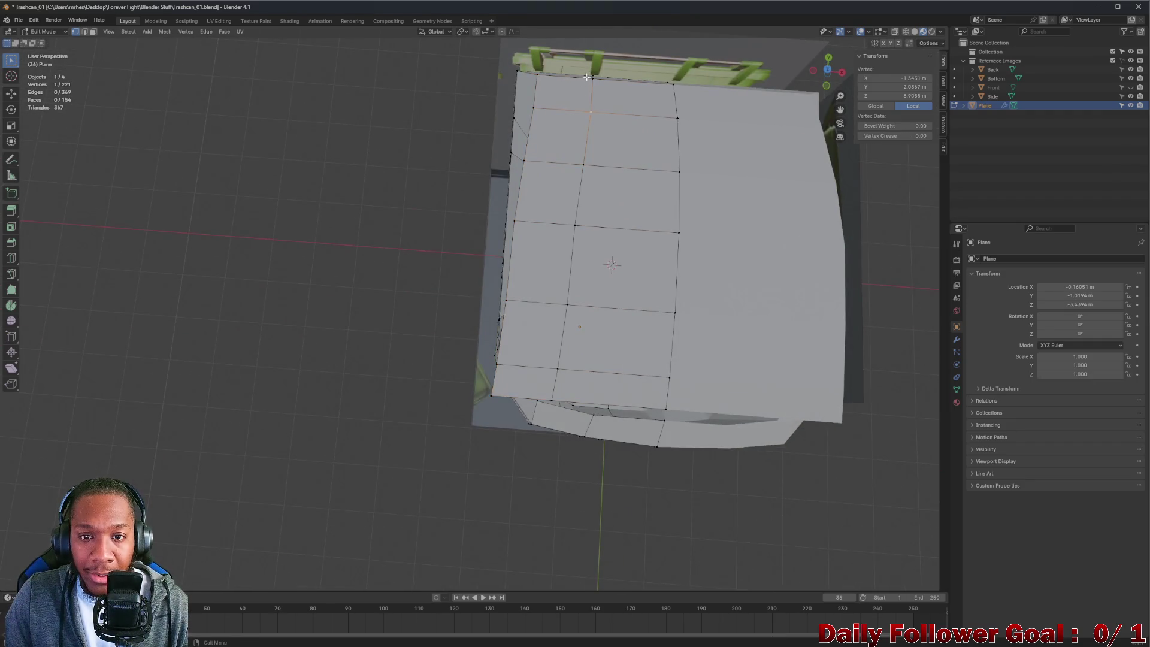
{"action": "left_click_drag", "start_coordinate": [613, 248], "coordinate": [611, 243]}
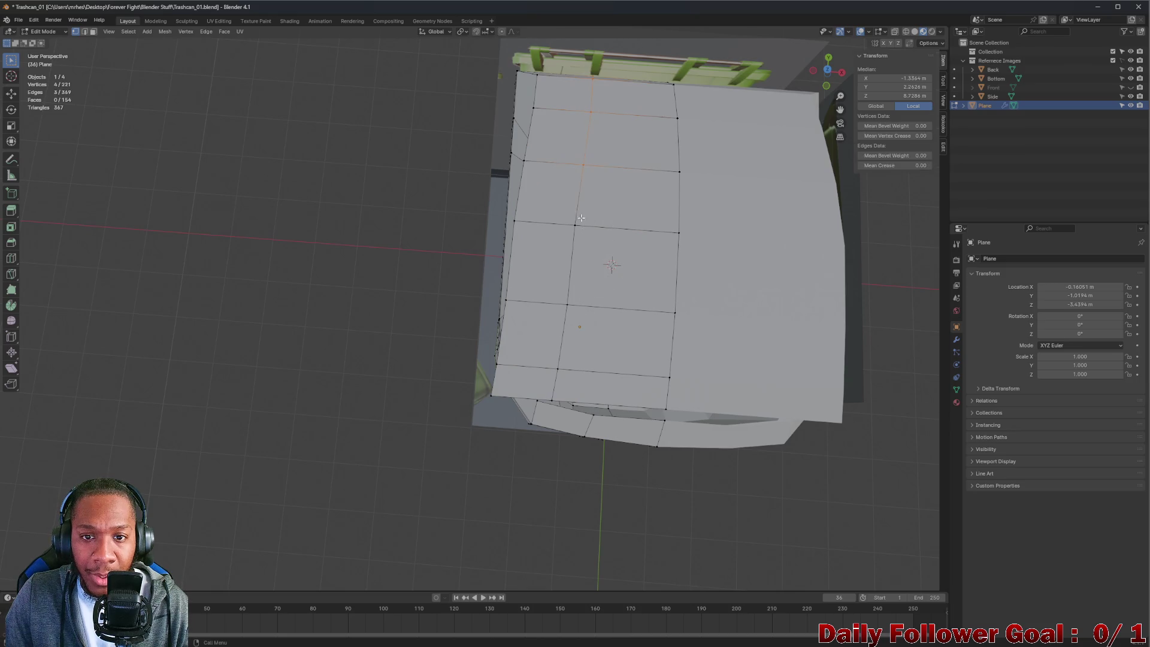
{"action": "left_click", "coordinate": [575, 225]}
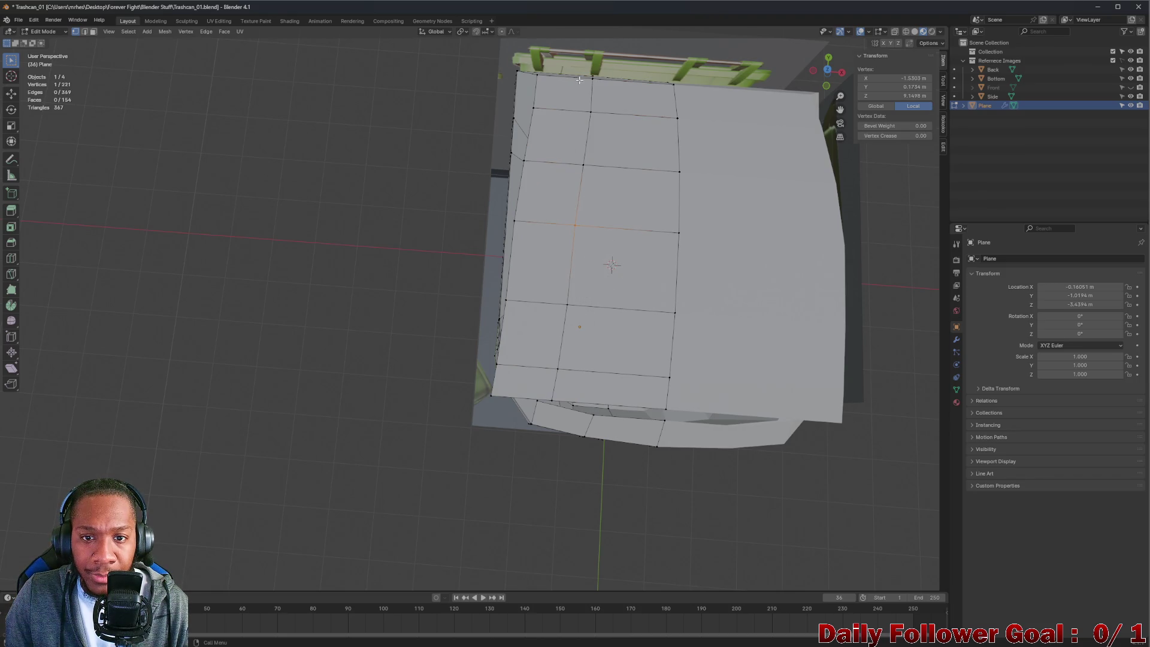
{"action": "left_click", "coordinate": [575, 225], "text": "ctrl"}
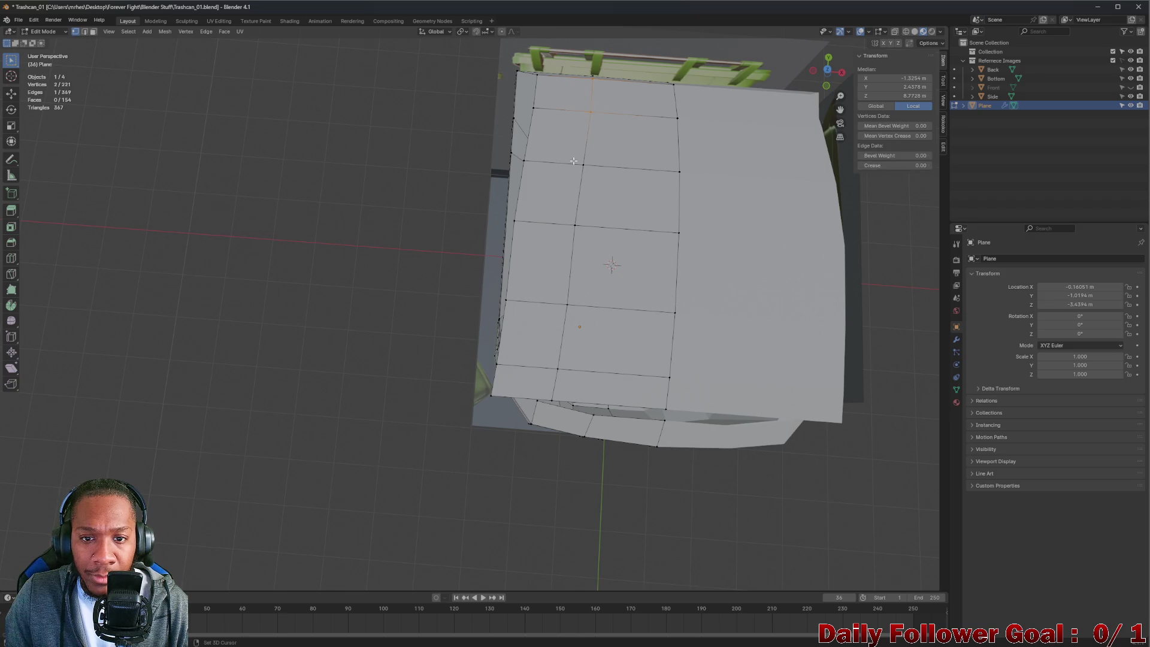
{"action": "left_click", "coordinate": [585, 326], "text": "ctrl"}
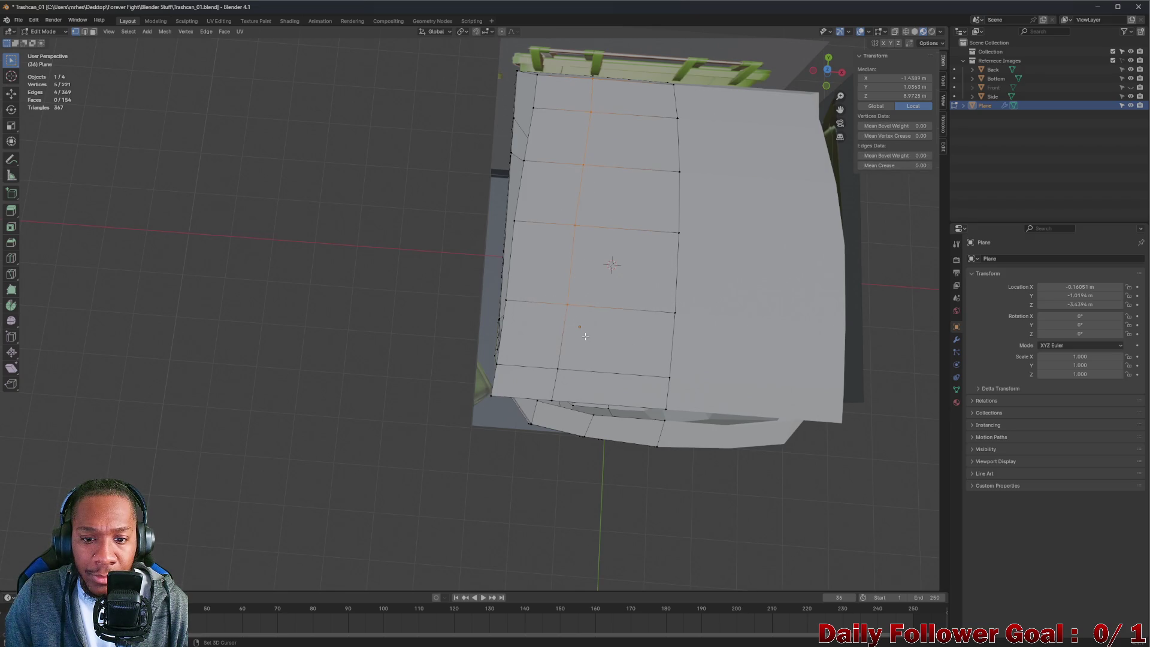
{"action": "left_click", "coordinate": [564, 380], "text": "ctrl"}
{"action": "left_click", "coordinate": [551, 400], "text": "ctrl"}
{"action": "mouse_move", "coordinate": [551, 399]}
{"action": "middle_mouse_down"}
{"action": "mouse_move", "coordinate": [602, 290]}
{"action": "mouse_move", "coordinate": [782, 367]}
{"action": "mouse_move", "coordinate": [731, 277]}
{"action": "mouse_move", "coordinate": [638, 402]}
{"action": "mouse_move", "coordinate": [629, 278]}
{"action": "mouse_move", "coordinate": [599, 246]}
{"action": "mouse_move", "coordinate": [643, 180]}
{"action": "mouse_move", "coordinate": [538, 203]}
{"action": "mouse_move", "coordinate": [509, 228]}
{"action": "mouse_move", "coordinate": [509, 209]}
{"action": "mouse_move", "coordinate": [513, 218]}
{"action": "middle_mouse_up"}
{"action": "scroll", "coordinate": [602, 290], "scroll_direction": "down", "scroll_amount": 5}
{"action": "scroll", "coordinate": [635, 359], "scroll_direction": "up", "scroll_amount": 3}
{"action": "key", "text": "g"}
{"action": "key", "text": "x"}
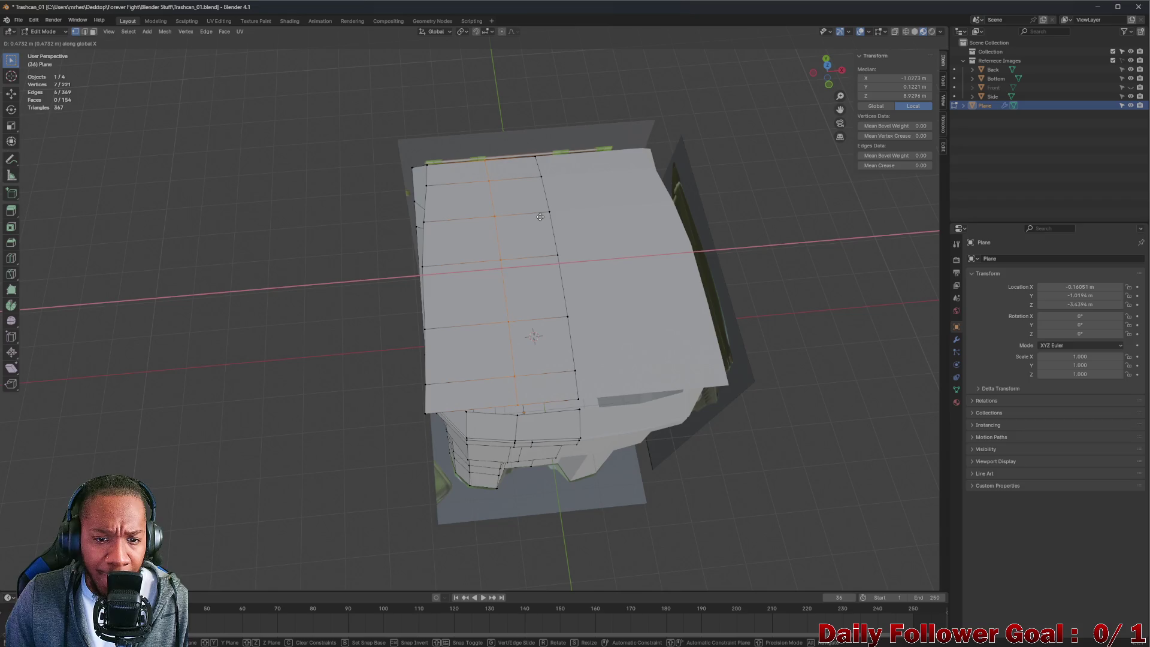
{"action": "left_click", "coordinate": [538, 216]}
- Select the lid's left edge column, top to bottom, and shift it along X
{"action": "mouse_move", "coordinate": [538, 217]}
{"action": "middle_mouse_down"}
{"action": "mouse_move", "coordinate": [487, 180]}
{"action": "mouse_move", "coordinate": [500, 215]}
{"action": "mouse_move", "coordinate": [546, 245]}
{"action": "mouse_move", "coordinate": [395, 118]}
{"action": "mouse_move", "coordinate": [419, 134]}
{"action": "middle_mouse_up"}
{"action": "left_click", "coordinate": [422, 139]}
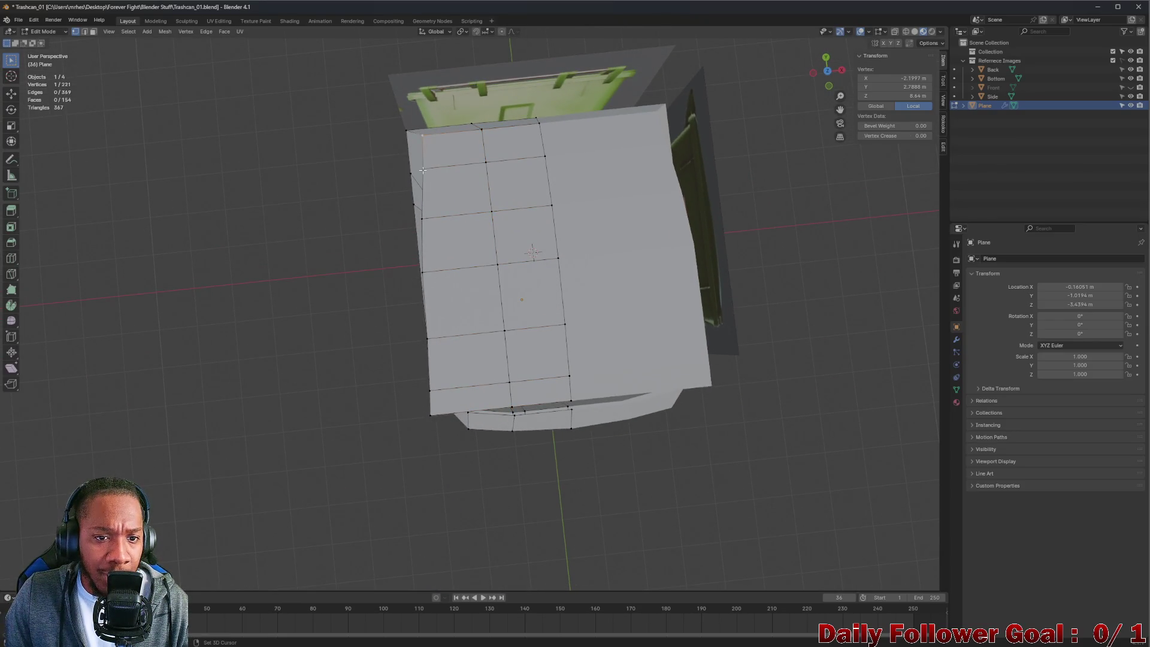
{"action": "left_click", "coordinate": [422, 218], "text": "shift"}
{"action": "left_click", "coordinate": [424, 267], "text": "shift"}
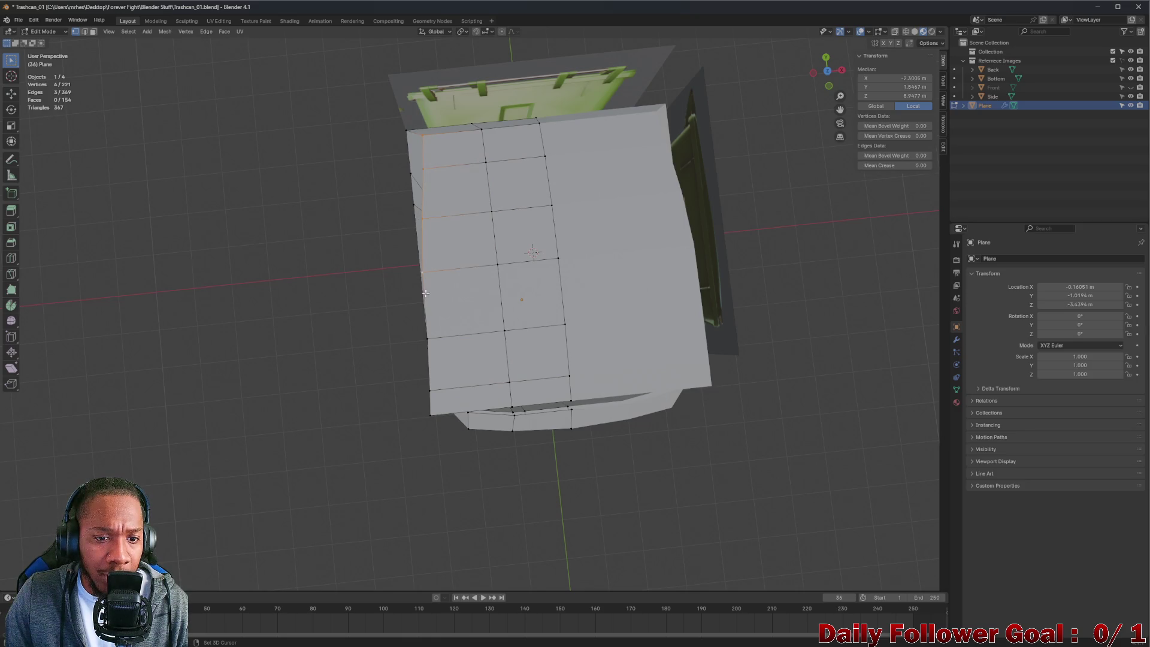
{"action": "left_click", "coordinate": [427, 326], "text": "shift"}
{"action": "left_click", "coordinate": [430, 377], "text": "shift"}
{"action": "left_click", "coordinate": [429, 416], "text": "shift"}
{"action": "key", "text": "g"}
{"action": "key", "text": "x"}
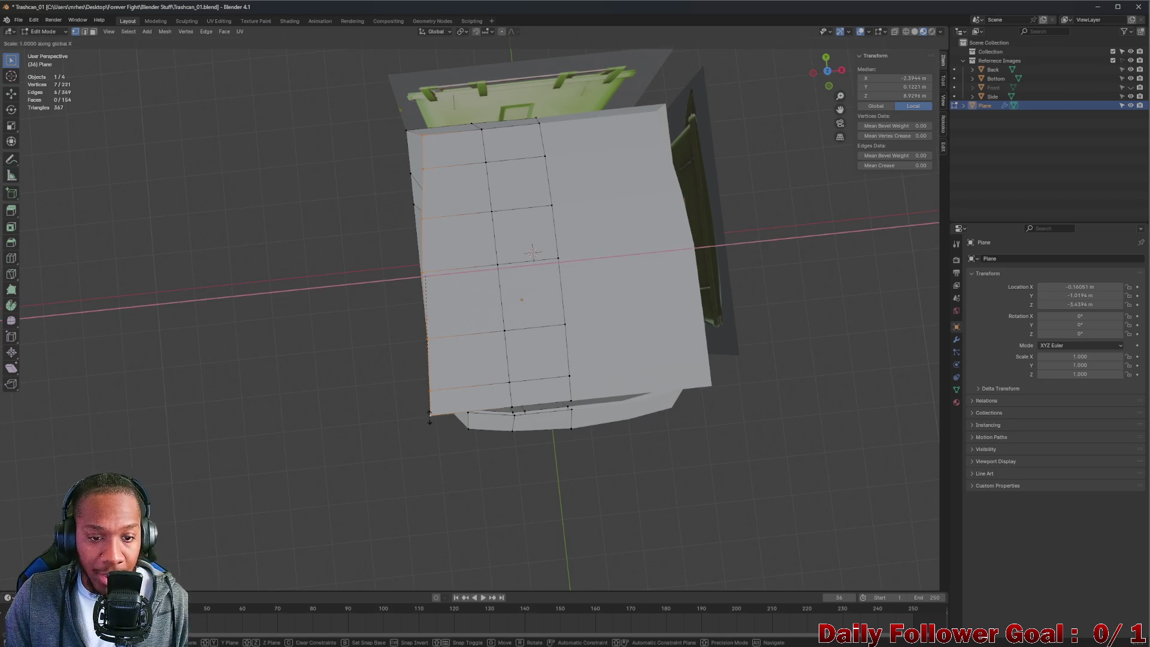
{"action": "left_click", "coordinate": [429, 417]}
{"action": "mouse_move", "coordinate": [435, 407]}
{"action": "middle_mouse_down"}
{"action": "mouse_move", "coordinate": [417, 354]}
{"action": "mouse_move", "coordinate": [507, 315]}
{"action": "middle_mouse_up"}
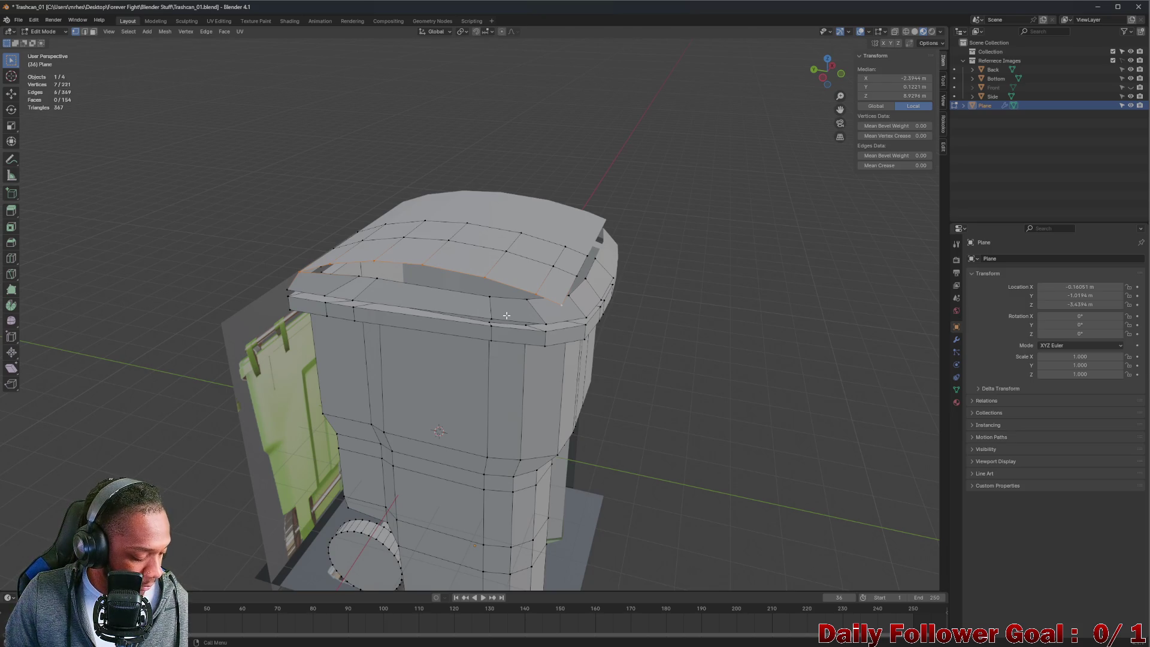
- Move a single lid-edge vertex along X to line the outline up with the rim
{"action": "mouse_move", "coordinate": [500, 296]}
{"action": "middle_mouse_down"}
{"action": "mouse_move", "coordinate": [433, 271]}
{"action": "mouse_move", "coordinate": [598, 249]}
{"action": "mouse_move", "coordinate": [370, 308]}
{"action": "middle_mouse_up"}
{"action": "scroll", "coordinate": [433, 271], "scroll_direction": "up", "scroll_amount": 4}
{"action": "scroll", "coordinate": [433, 271], "scroll_direction": "down", "scroll_amount": 3}
{"action": "scroll", "coordinate": [416, 289], "scroll_direction": "up", "scroll_amount": 3}
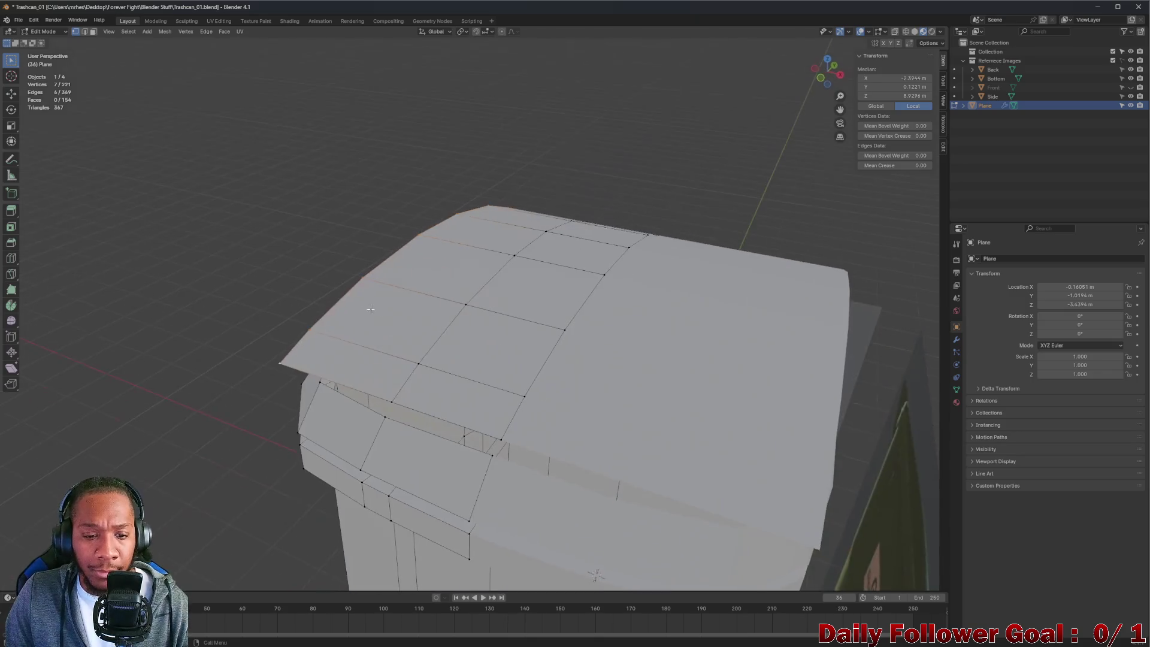
{"action": "mouse_move", "coordinate": [325, 357]}
{"action": "middle_mouse_down"}
{"action": "mouse_move", "coordinate": [577, 334]}
{"action": "mouse_move", "coordinate": [444, 341]}
{"action": "mouse_move", "coordinate": [549, 362]}
{"action": "mouse_move", "coordinate": [490, 335]}
{"action": "mouse_move", "coordinate": [285, 352]}
{"action": "mouse_move", "coordinate": [329, 342]}
{"action": "mouse_move", "coordinate": [413, 259]}
{"action": "mouse_move", "coordinate": [353, 267]}
{"action": "mouse_move", "coordinate": [405, 274]}
{"action": "mouse_move", "coordinate": [405, 244]}
{"action": "mouse_move", "coordinate": [406, 253]}
{"action": "middle_mouse_up"}
{"action": "left_click", "coordinate": [402, 239]}
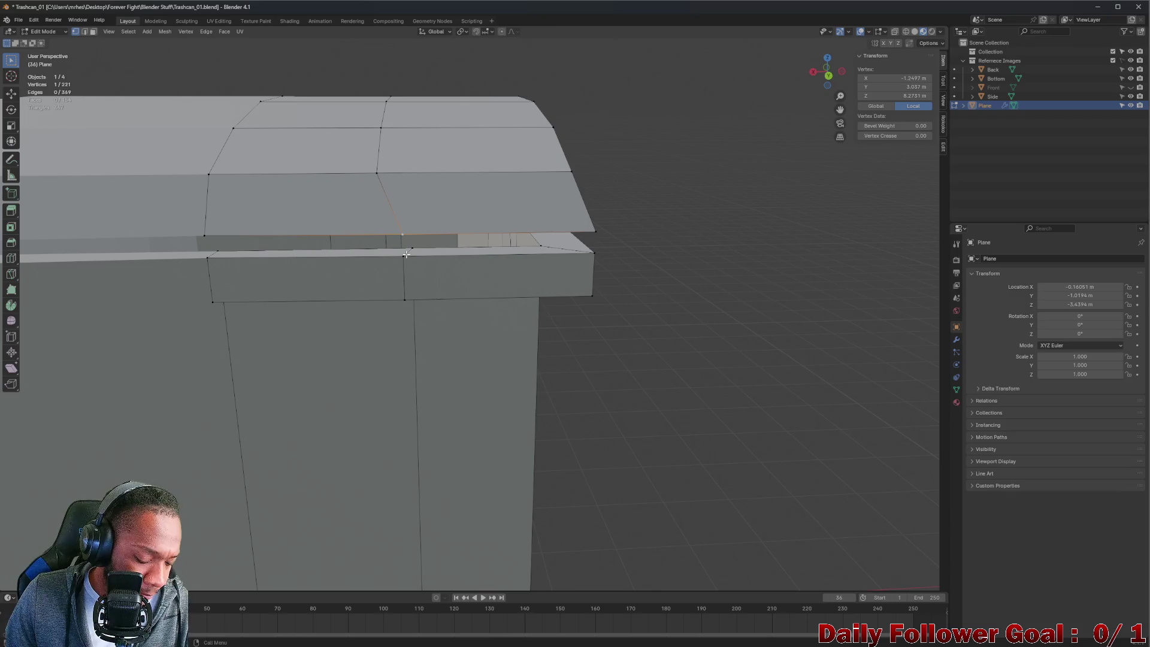
{"action": "key", "text": "g"}
{"action": "key", "text": "x"}
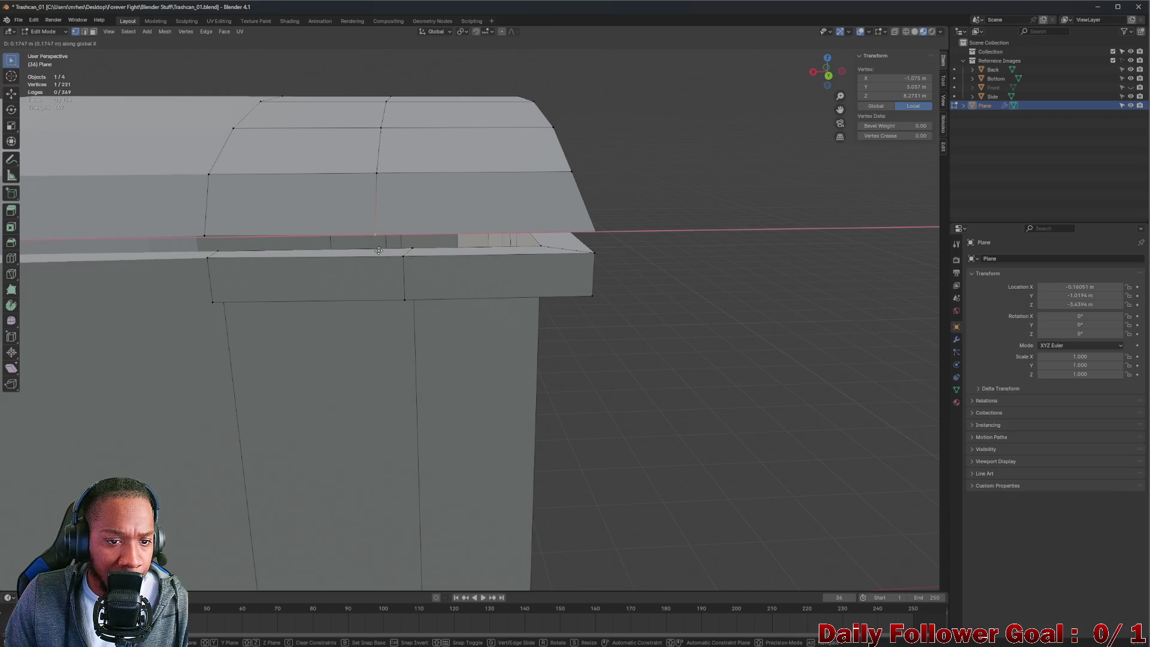
{"action": "left_click", "coordinate": [378, 250]}
{"action": "mouse_move", "coordinate": [379, 251]}
{"action": "middle_mouse_down"}
{"action": "mouse_move", "coordinate": [386, 239]}
{"action": "mouse_move", "coordinate": [459, 249]}
{"action": "mouse_move", "coordinate": [467, 305]}
{"action": "mouse_move", "coordinate": [569, 253]}
{"action": "middle_mouse_up"}
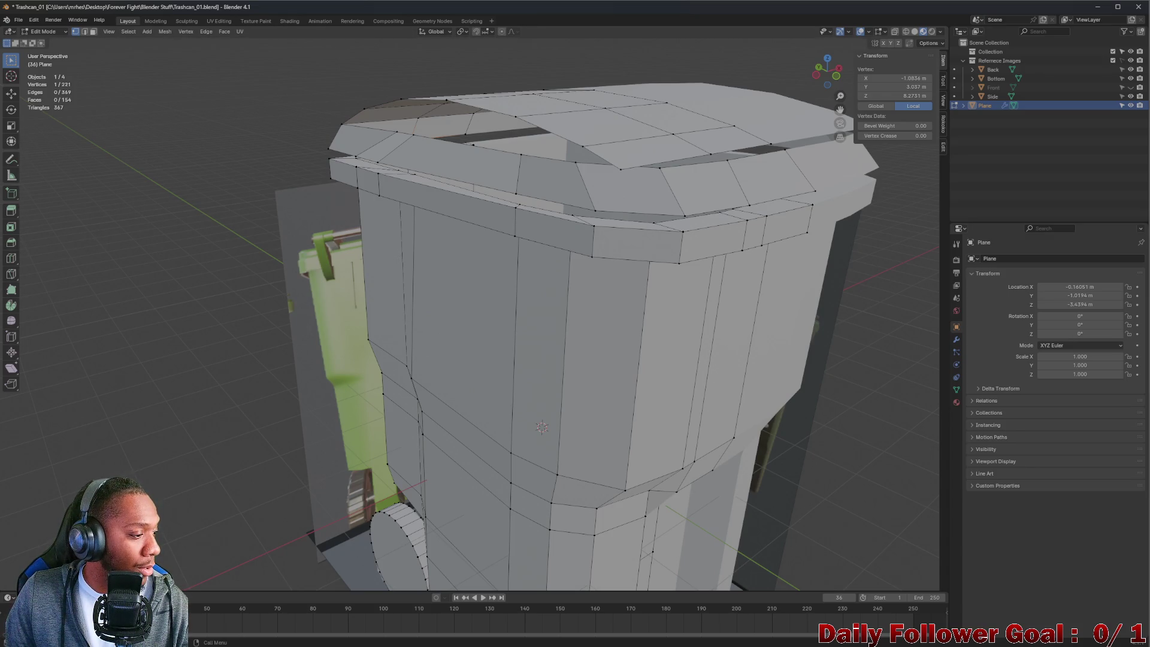
- In edge select mode, select the chain of six edges along the lid's side
{"action": "scroll", "coordinate": [173, 215], "scroll_direction": "down", "scroll_amount": 5}
{"action": "middle_click_drag", "start_coordinate": [172, 215], "coordinate": [335, 228]}
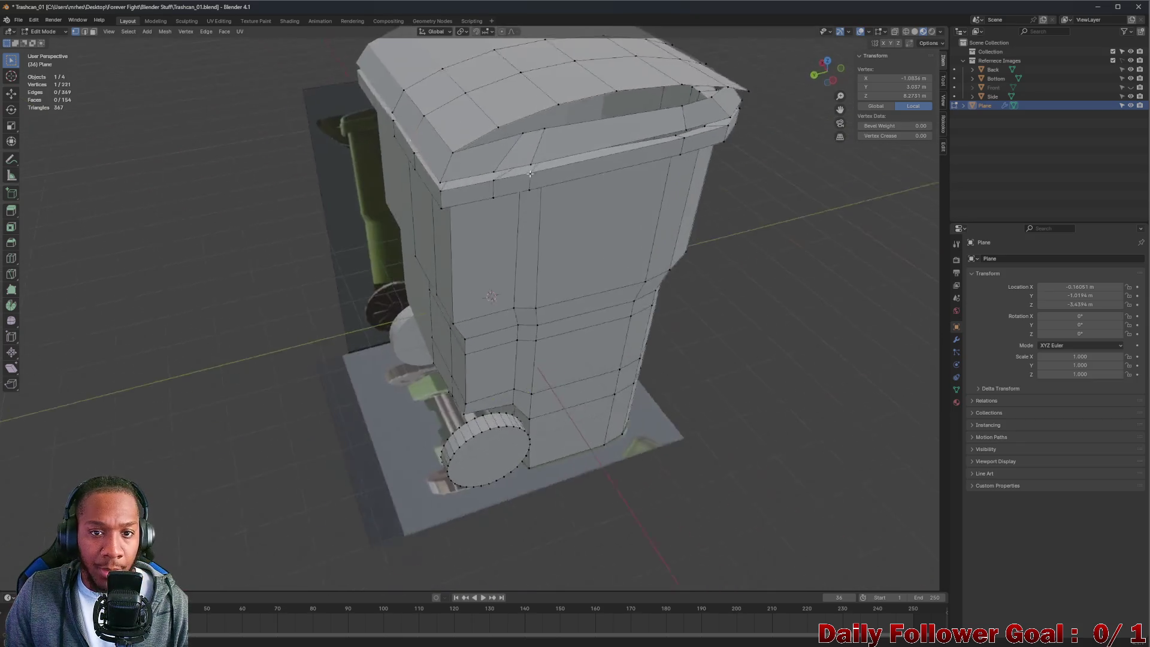
{"action": "scroll", "coordinate": [335, 227], "scroll_direction": "up", "scroll_amount": 8}
{"action": "mouse_move", "coordinate": [488, 238]}
{"action": "middle_mouse_down"}
{"action": "mouse_move", "coordinate": [407, 260]}
{"action": "mouse_move", "coordinate": [427, 277]}
{"action": "mouse_move", "coordinate": [393, 311]}
{"action": "mouse_move", "coordinate": [505, 301]}
{"action": "middle_mouse_up"}
{"action": "left_click", "coordinate": [507, 300]}
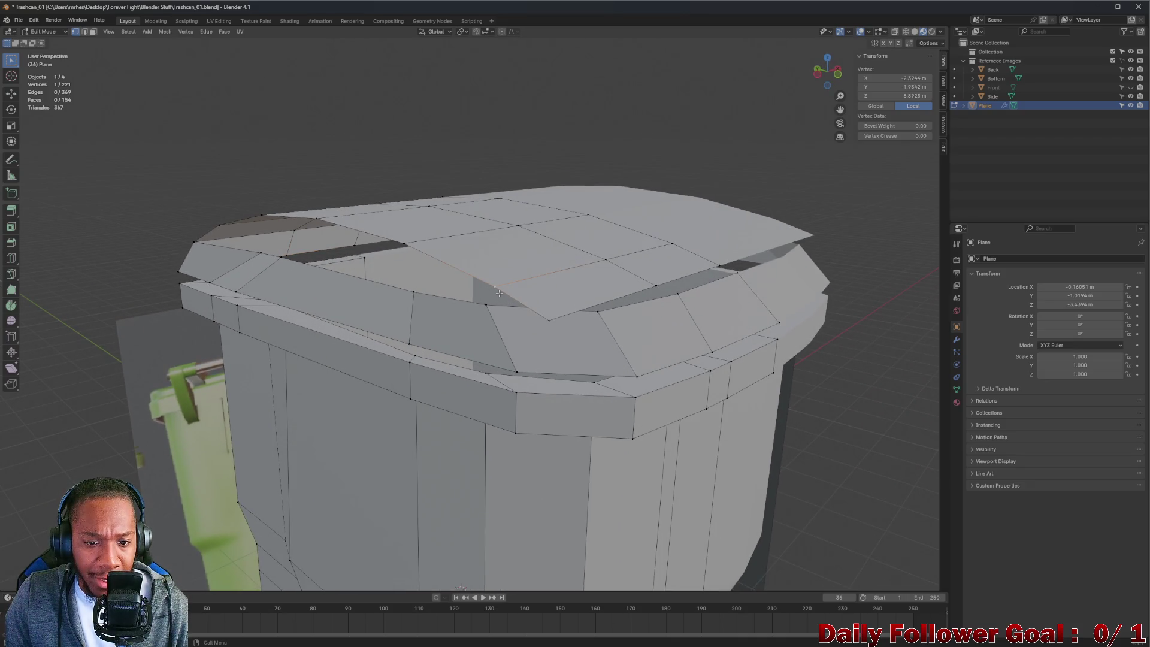
{"action": "key", "text": "2"}
{"action": "left_click", "coordinate": [504, 296]}
{"action": "left_click", "coordinate": [440, 264], "text": "shift"}
{"action": "middle_click_drag", "start_coordinate": [440, 263], "coordinate": [379, 222]}
{"action": "left_click", "coordinate": [381, 217], "text": "shift"}
{"action": "left_click", "coordinate": [377, 226], "text": "shift"}
{"action": "left_click", "coordinate": [331, 281], "text": "shift"}
{"action": "left_click", "coordinate": [246, 297], "text": "shift"}
{"action": "mouse_move", "coordinate": [246, 296]}
{"action": "middle_mouse_down"}
{"action": "mouse_move", "coordinate": [355, 311]}
{"action": "mouse_move", "coordinate": [440, 296]}
{"action": "middle_mouse_up"}
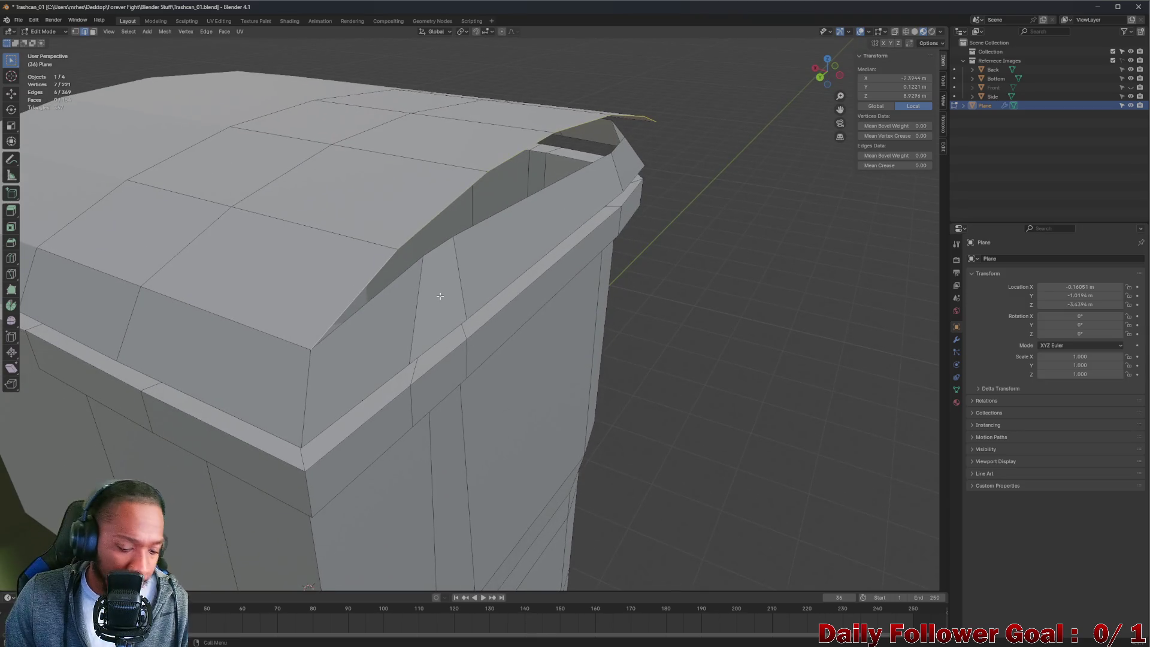
- Extrude the selected side edges into a new strip beneath the lid's overhang
{"action": "key", "text": "e"}
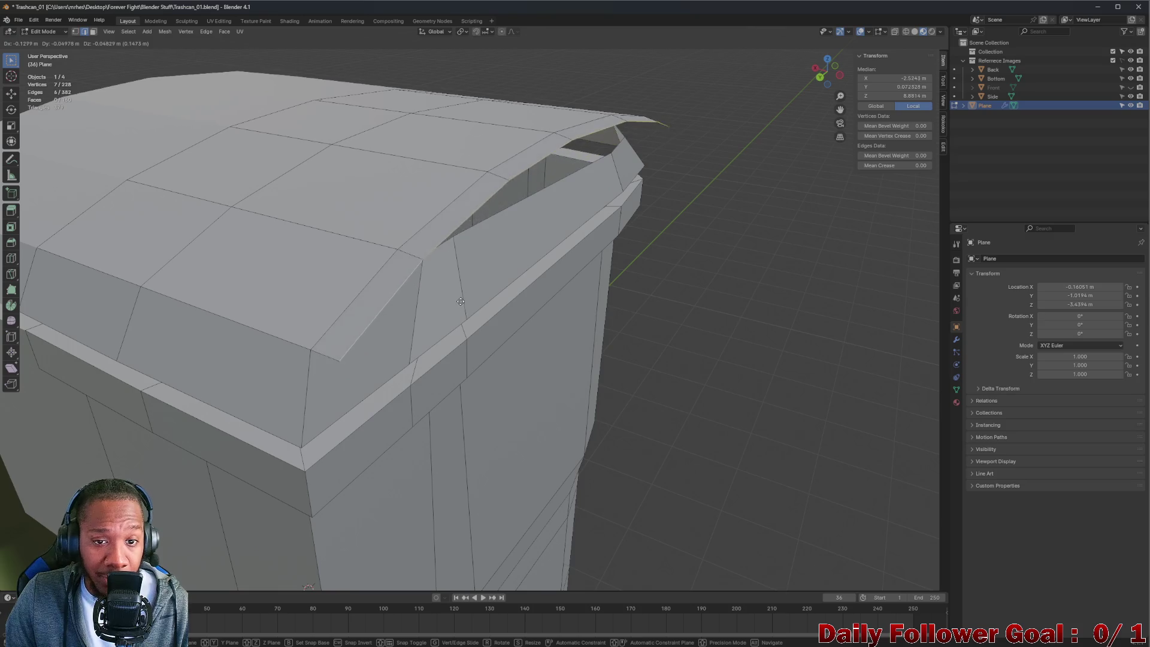
{"action": "left_click", "coordinate": [512, 285]}
{"action": "middle_click_drag", "start_coordinate": [432, 272], "coordinate": [329, 249]}
- Select the row of lid faces from the upper edge through to the corner face
{"action": "left_click", "coordinate": [337, 246]}
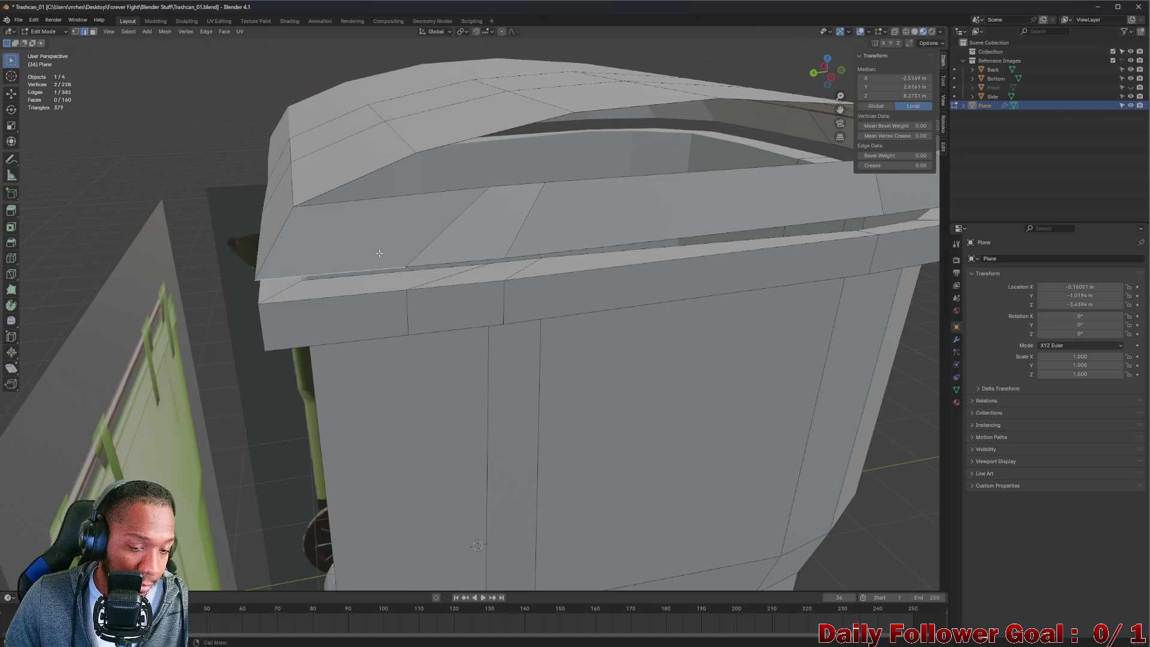
{"action": "left_click", "coordinate": [387, 228]}
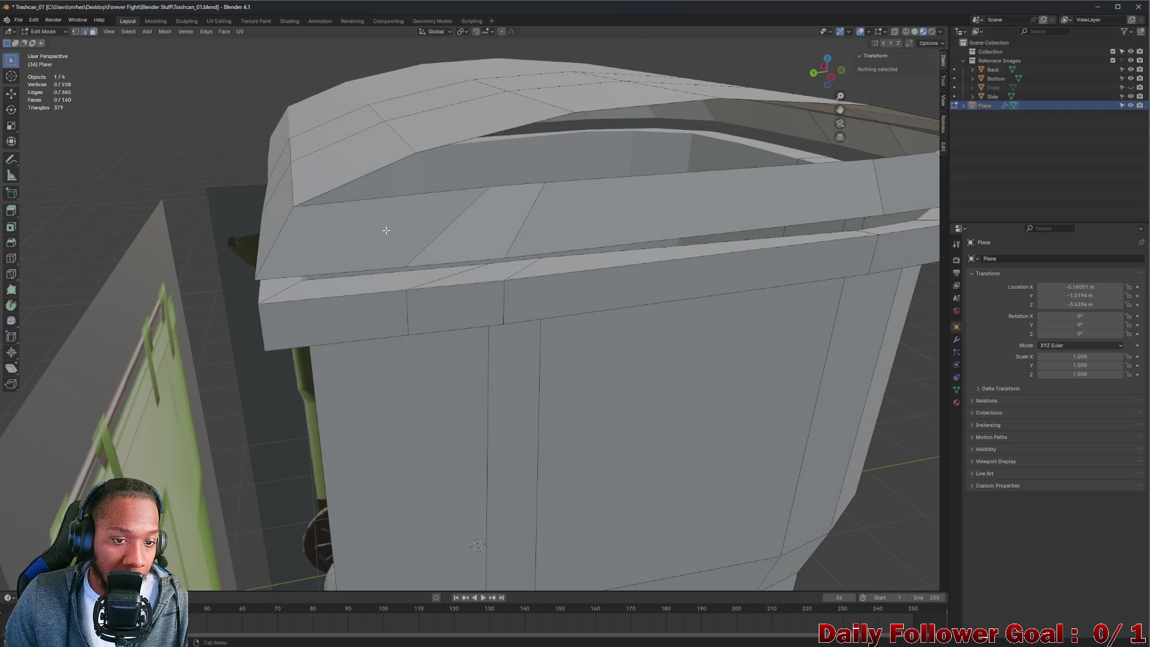
{"action": "left_click", "coordinate": [386, 231]}
{"action": "left_click", "coordinate": [459, 235], "text": "shift"}
{"action": "left_click", "coordinate": [594, 220], "text": "shift"}
{"action": "middle_click_drag", "start_coordinate": [717, 212], "coordinate": [562, 236]}
{"action": "left_click", "coordinate": [631, 218], "text": "shift"}
{"action": "mouse_move", "coordinate": [630, 218]}
{"action": "middle_mouse_down"}
{"action": "mouse_move", "coordinate": [603, 244]}
{"action": "mouse_move", "coordinate": [587, 380]}
{"action": "middle_mouse_up"}
{"action": "left_click", "coordinate": [586, 382], "text": "shift"}
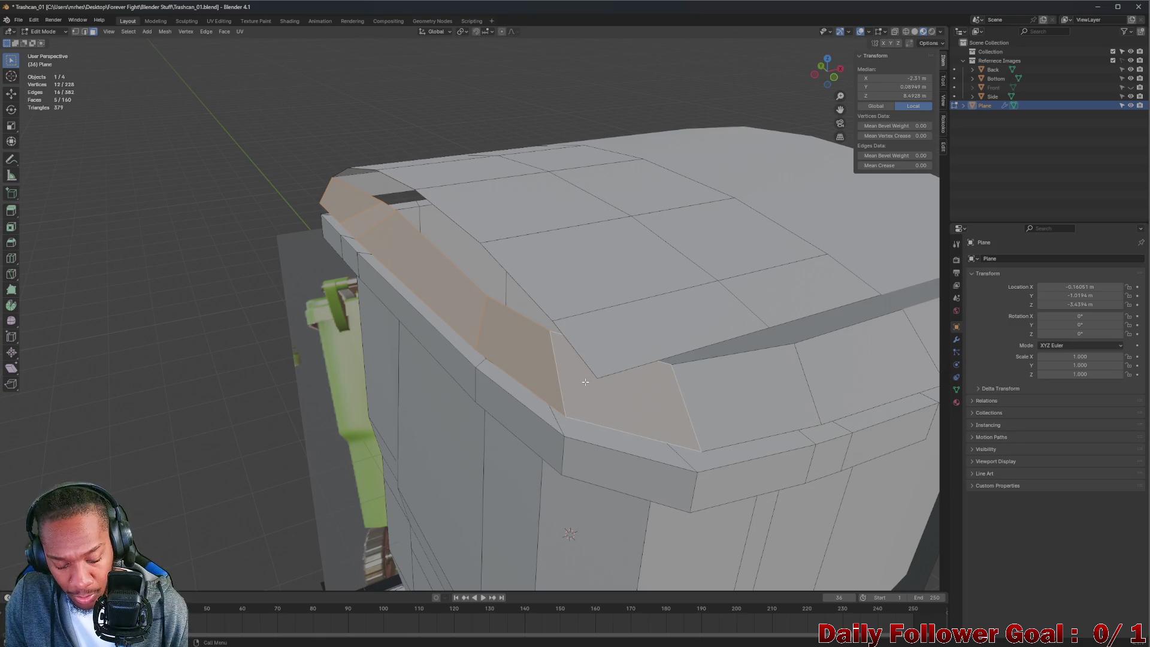
- Delete the unwanted selected faces of the lid
{"action": "key", "text": "x"}
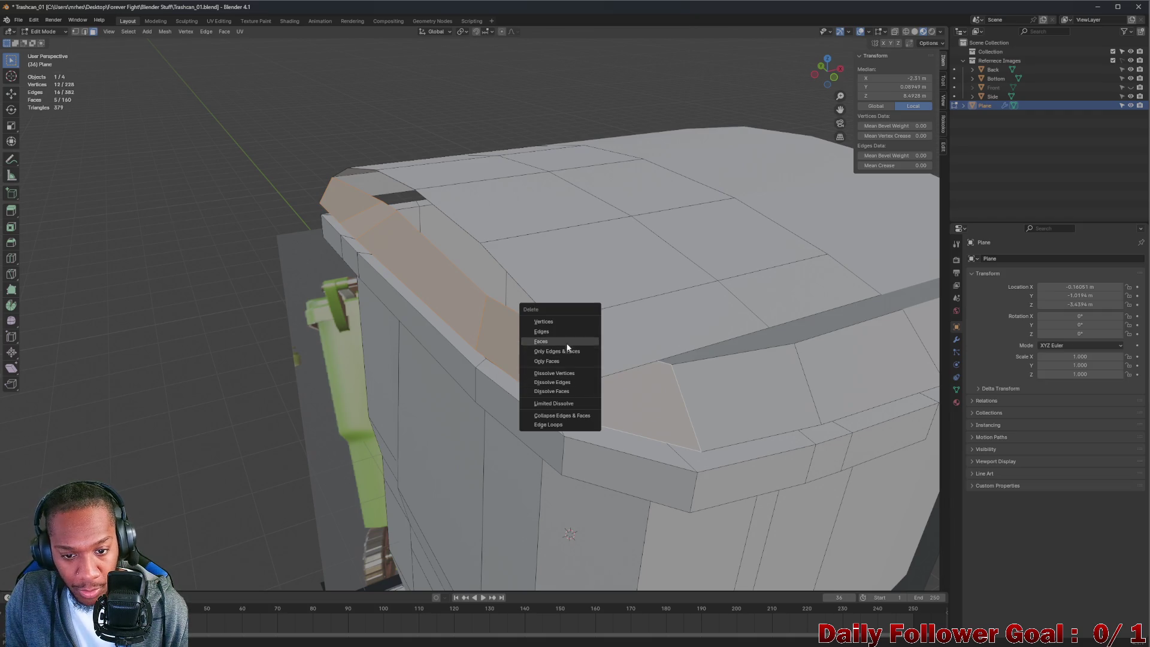
{"action": "left_click", "coordinate": [561, 343]}
{"action": "mouse_move", "coordinate": [336, 247]}
{"action": "middle_mouse_down"}
{"action": "mouse_move", "coordinate": [429, 249]}
{"action": "mouse_move", "coordinate": [234, 259]}
{"action": "middle_mouse_up"}
{"action": "scroll", "coordinate": [279, 256], "scroll_direction": "up", "scroll_amount": 1}
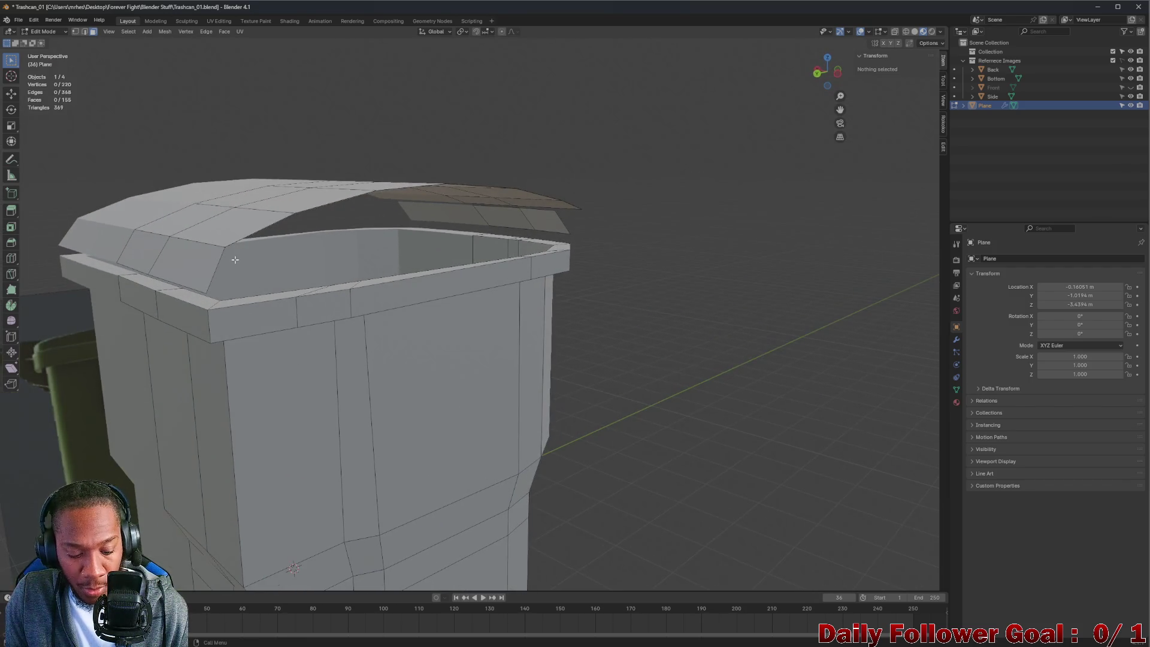
- Select two lid edges and extrude a first strip down the lid's side
{"action": "left_click", "coordinate": [220, 272]}
{"action": "left_click", "coordinate": [297, 211], "text": "shift"}
{"action": "middle_click_drag", "start_coordinate": [358, 204], "coordinate": [288, 350]}
{"action": "middle_click_drag", "start_coordinate": [389, 383], "coordinate": [373, 308]}
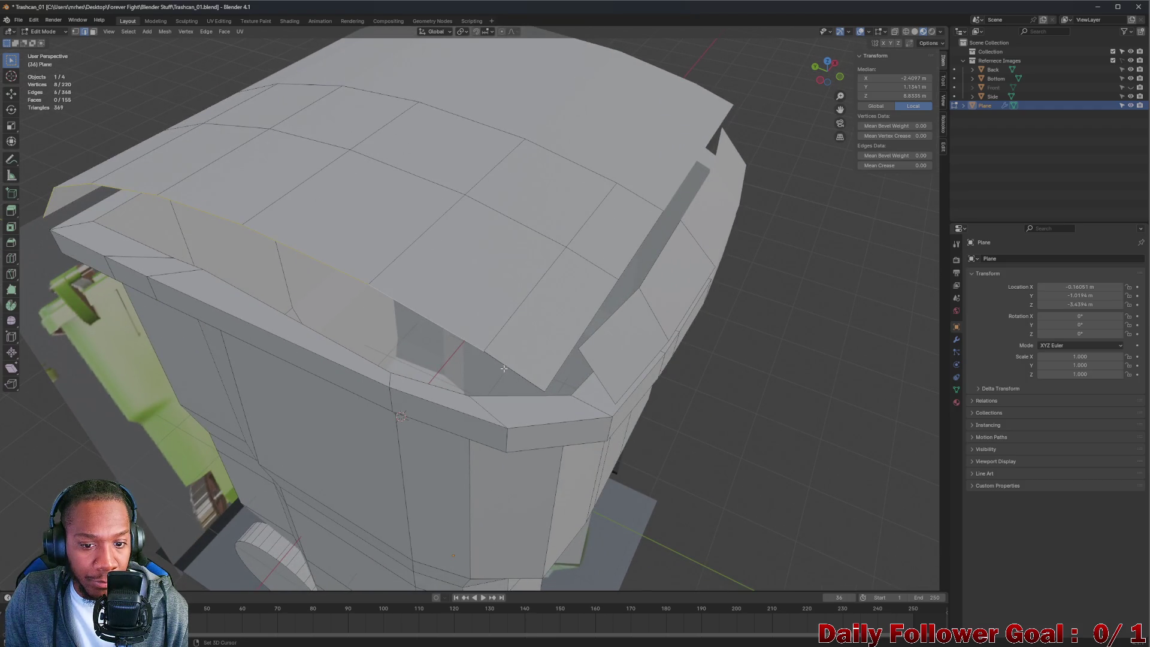
{"action": "mouse_move", "coordinate": [496, 364]}
{"action": "middle_mouse_down"}
{"action": "mouse_move", "coordinate": [387, 329]}
{"action": "mouse_move", "coordinate": [426, 263]}
{"action": "middle_mouse_up"}
{"action": "key", "text": "e"}
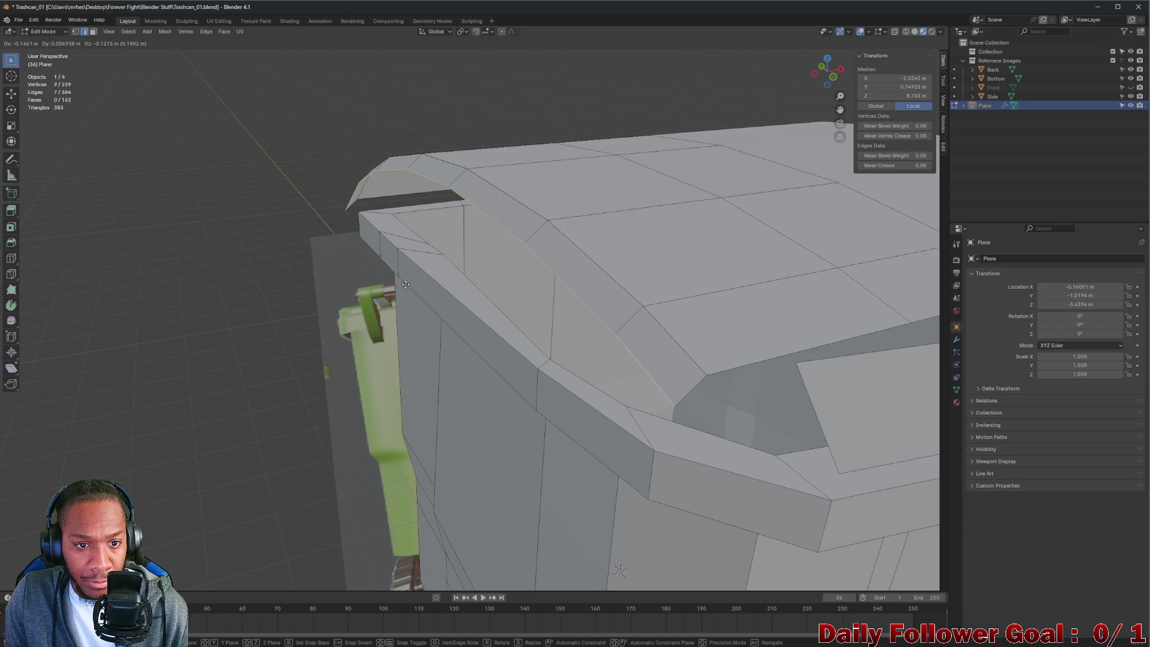
{"action": "left_click", "coordinate": [404, 280]}
{"action": "mouse_move", "coordinate": [405, 279]}
{"action": "middle_mouse_down"}
{"action": "mouse_move", "coordinate": [567, 274]}
{"action": "mouse_move", "coordinate": [636, 254]}
{"action": "mouse_move", "coordinate": [455, 279]}
{"action": "middle_mouse_up"}
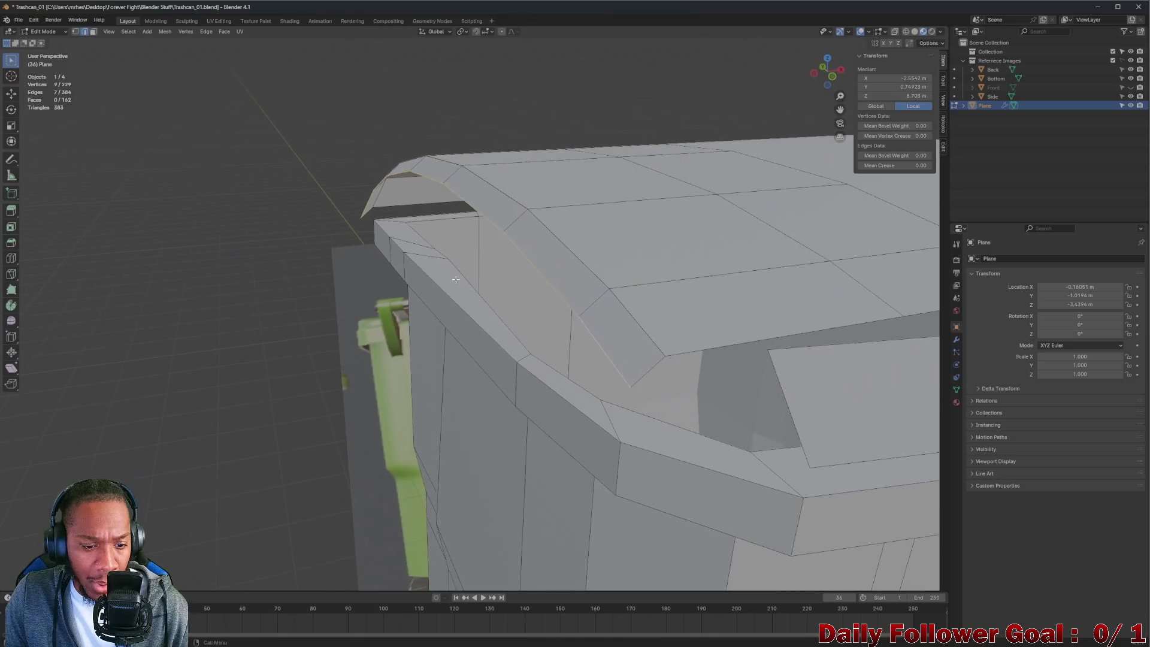
- Extrude the edges again to add a second strip curving toward the rim
{"action": "key", "text": "e"}
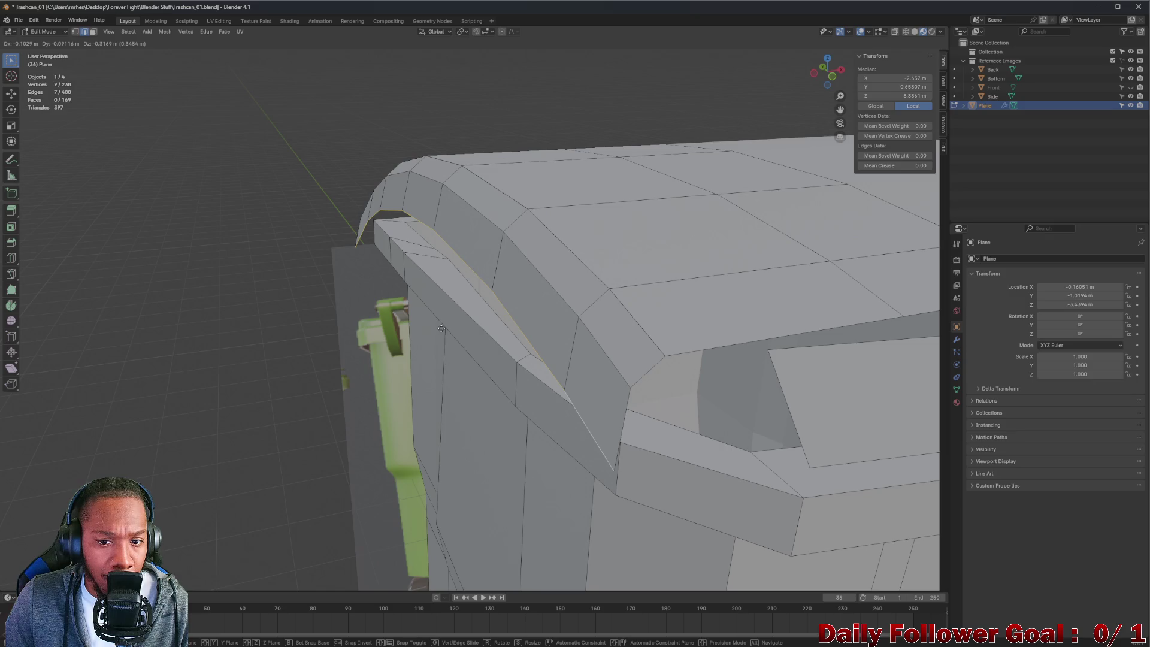
{"action": "left_click", "coordinate": [441, 328]}
{"action": "mouse_move", "coordinate": [419, 290]}
{"action": "middle_mouse_down"}
{"action": "mouse_move", "coordinate": [403, 275]}
{"action": "mouse_move", "coordinate": [509, 295]}
{"action": "middle_mouse_up"}
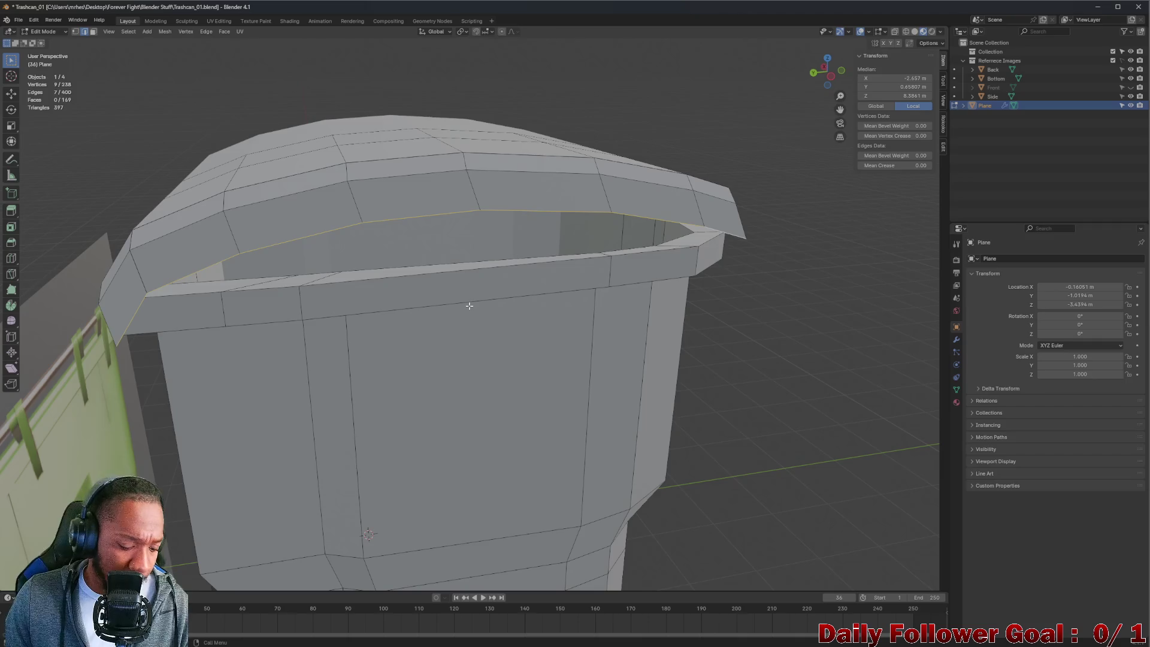
- Flatten the lid's bottom edge loop by scaling it to 0 on Z
{"action": "key", "text": "s"}
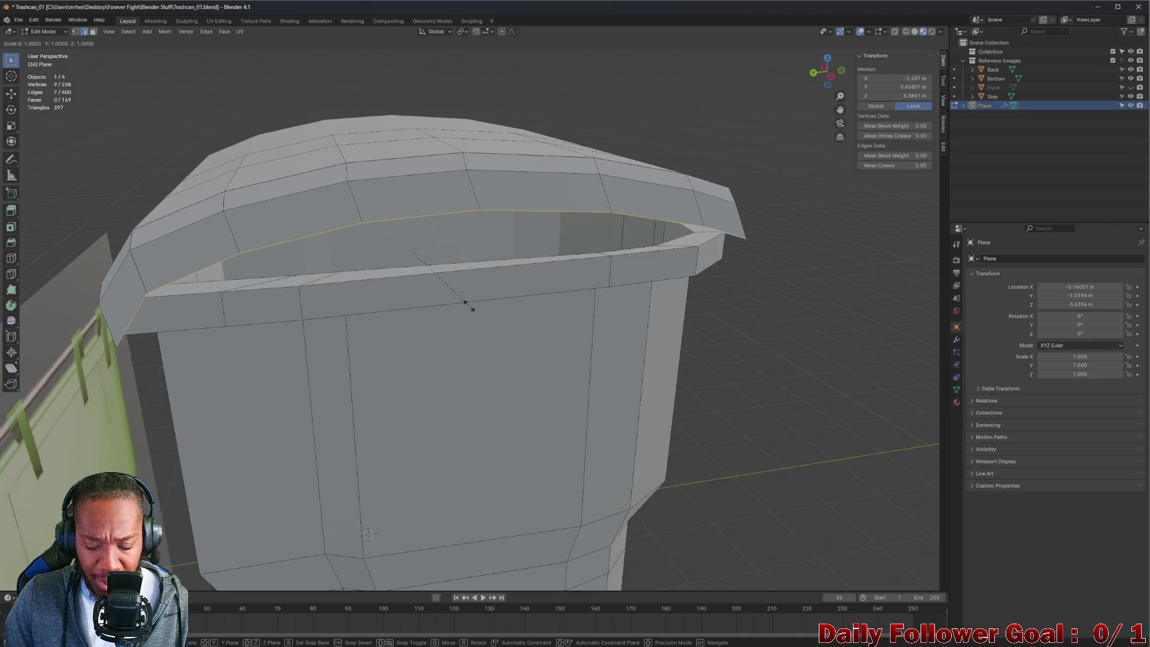
{"action": "key", "text": "x"}
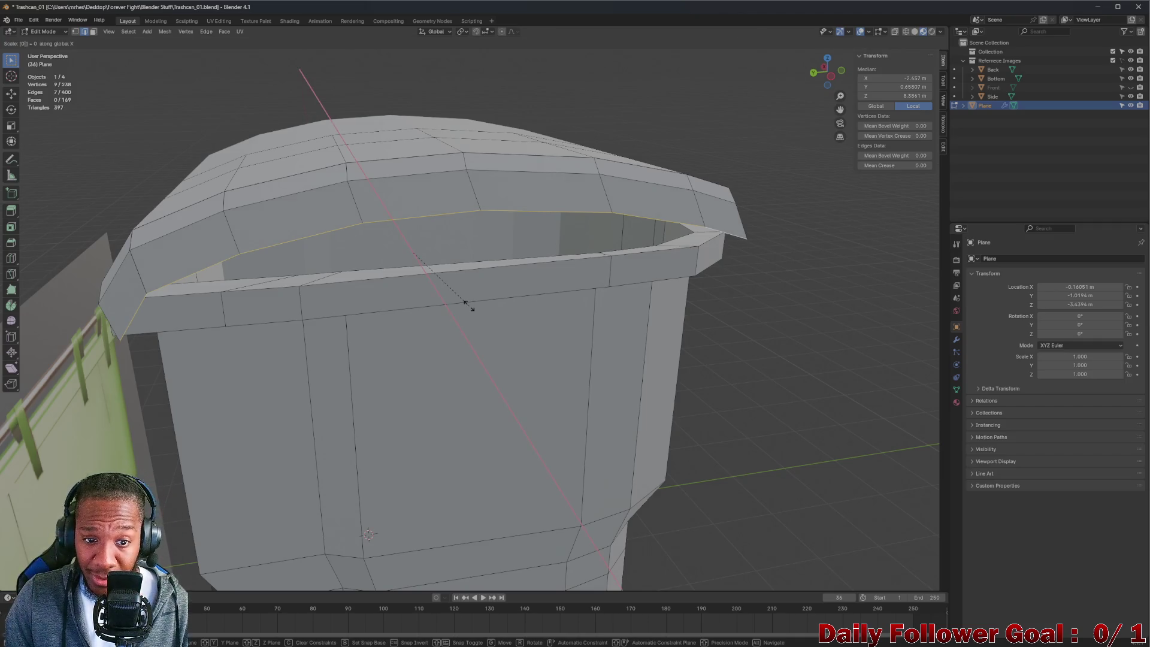
{"action": "key", "text": "Return"}
{"action": "type", "text": "s"}
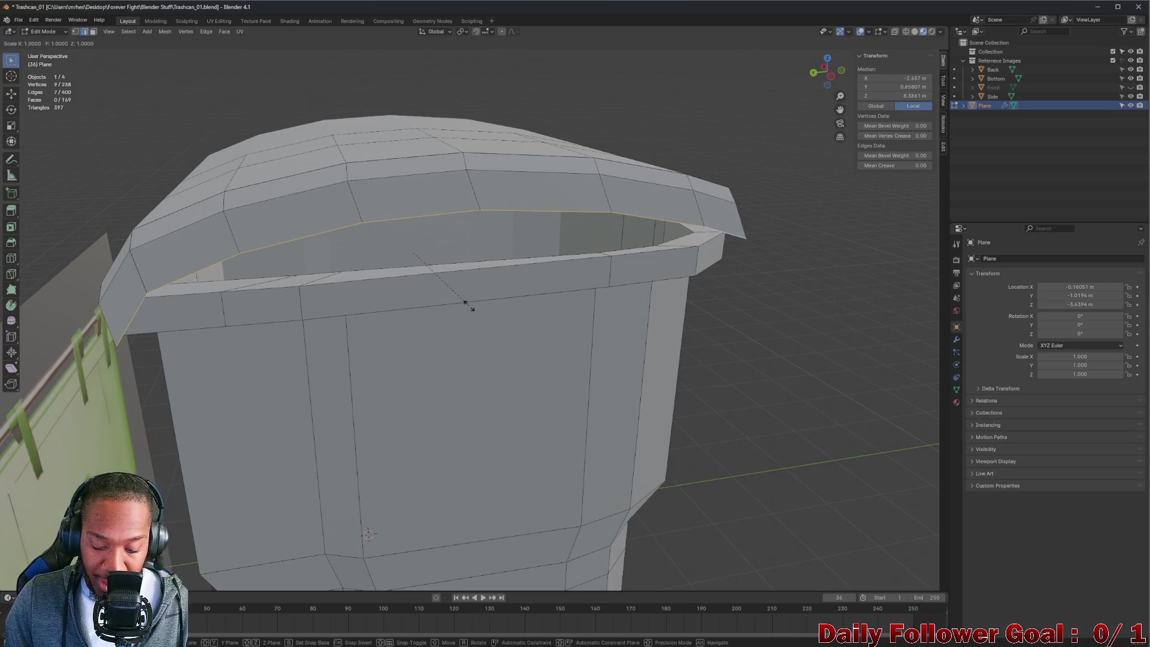
{"action": "type", "text": "z0"}
{"action": "key", "text": "Return"}
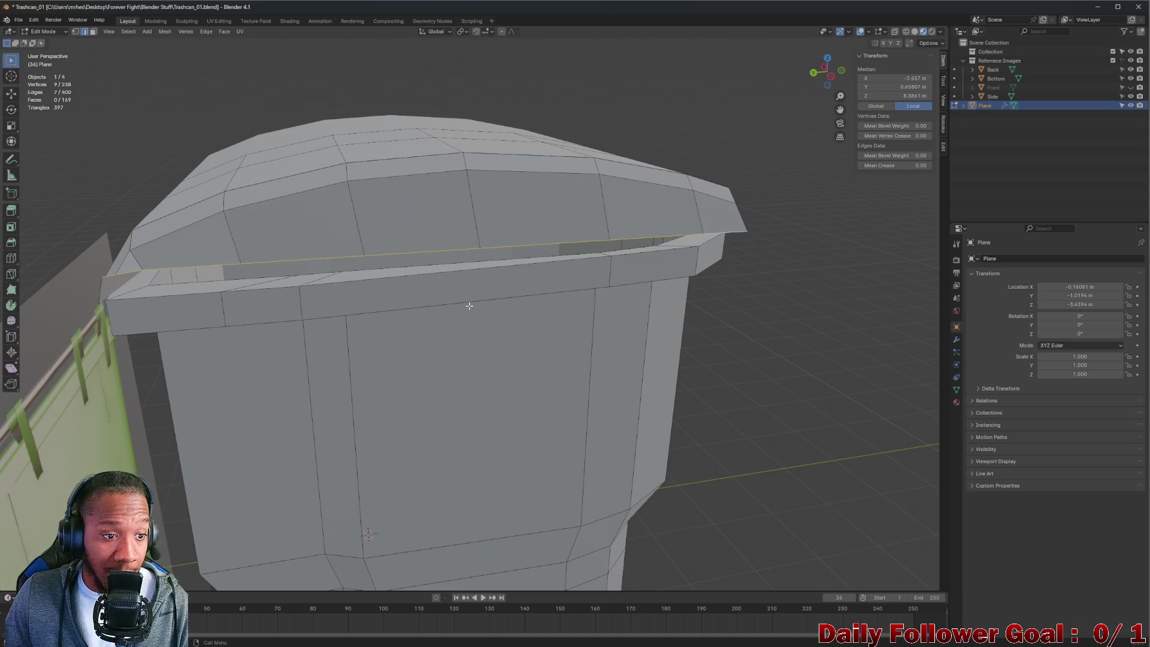
- Lower the flattened loop along Z onto the rim and shift it slightly along X
{"action": "key", "text": "g"}
{"action": "key", "text": "z"}
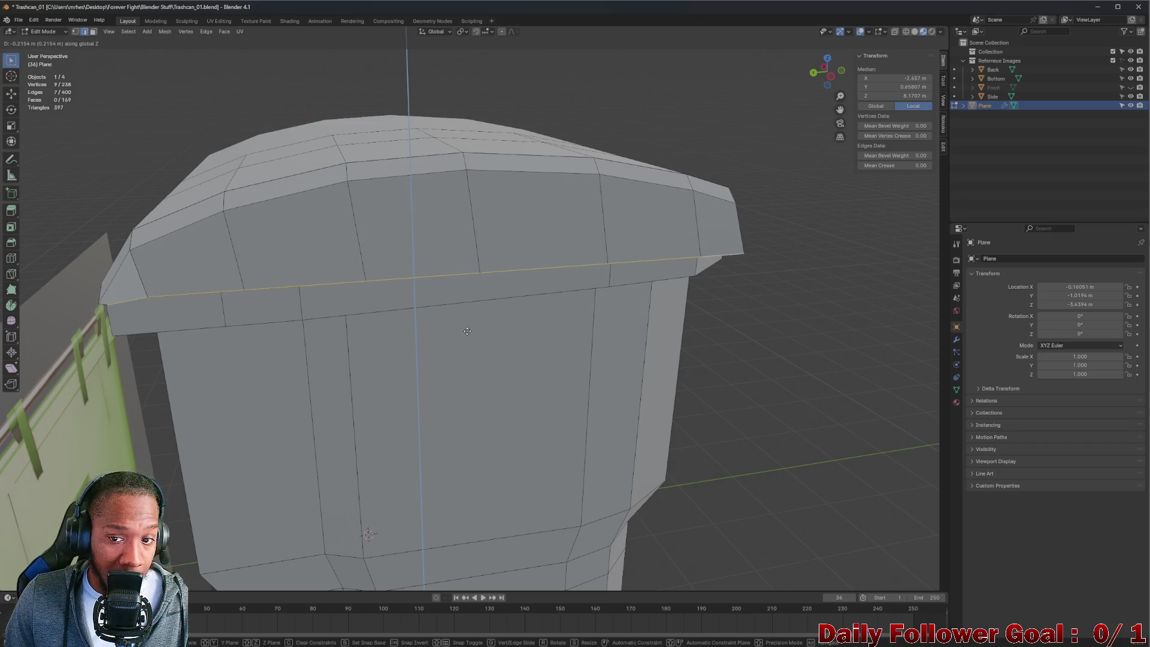
{"action": "key", "text": "Return"}
{"action": "mouse_move", "coordinate": [588, 352]}
{"action": "middle_mouse_down"}
{"action": "mouse_move", "coordinate": [526, 329]}
{"action": "mouse_move", "coordinate": [496, 357]}
{"action": "mouse_move", "coordinate": [469, 352]}
{"action": "mouse_move", "coordinate": [490, 333]}
{"action": "mouse_move", "coordinate": [459, 332]}
{"action": "middle_mouse_up"}
{"action": "key", "text": "g"}
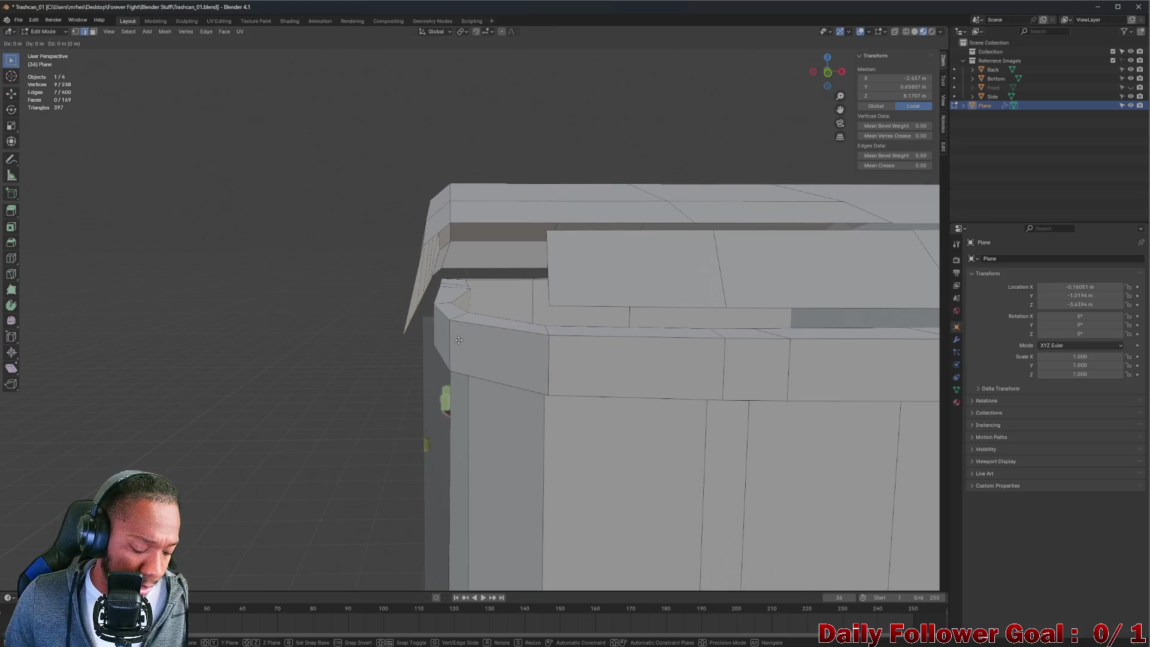
{"action": "key", "text": "x"}
{"action": "left_click", "coordinate": [460, 337]}
{"action": "mouse_move", "coordinate": [460, 336]}
{"action": "middle_mouse_down"}
{"action": "mouse_move", "coordinate": [456, 289]}
{"action": "mouse_move", "coordinate": [308, 311]}
{"action": "mouse_move", "coordinate": [283, 334]}
{"action": "mouse_move", "coordinate": [351, 264]}
{"action": "mouse_move", "coordinate": [244, 245]}
{"action": "middle_mouse_up"}
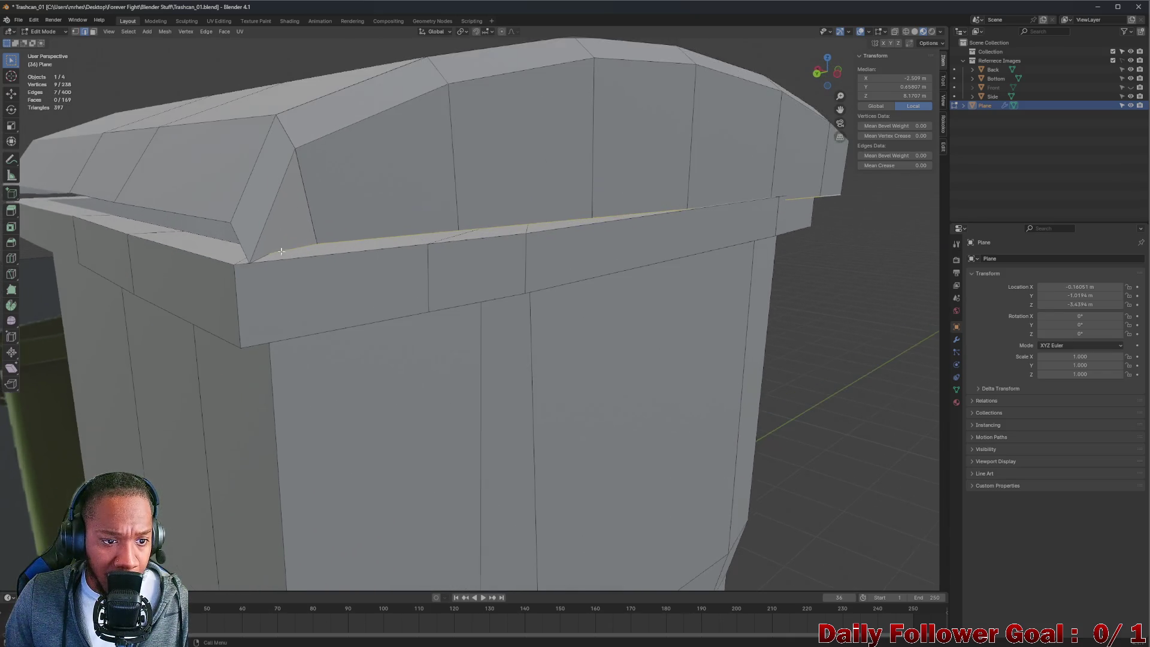
- Select a lid corner vertex and move it toward the rim
{"action": "scroll", "coordinate": [243, 261], "scroll_direction": "up", "scroll_amount": 3}
{"action": "left_click", "coordinate": [255, 263]}
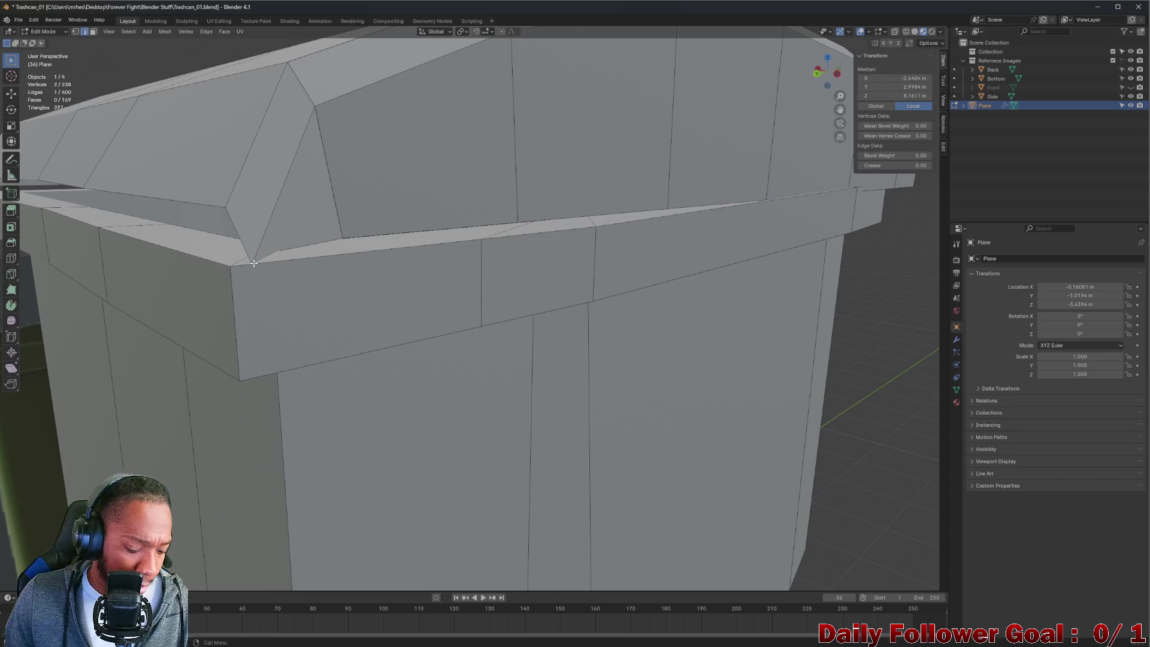
{"action": "left_click", "coordinate": [252, 263]}
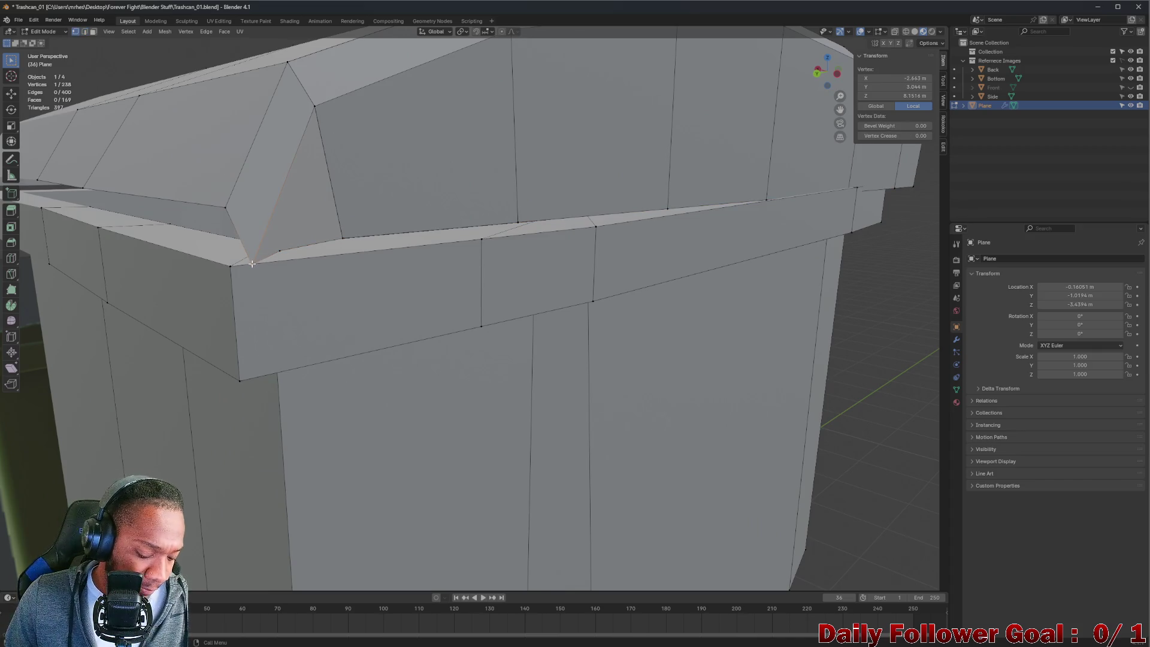
{"action": "key", "text": "g"}
{"action": "left_click", "coordinate": [256, 226]}
- Nudge the corner vertex along X in three small moves until it meets the rim
{"action": "mouse_move", "coordinate": [257, 226]}
{"action": "middle_mouse_down"}
{"action": "mouse_move", "coordinate": [311, 213]}
{"action": "mouse_move", "coordinate": [297, 234]}
{"action": "mouse_move", "coordinate": [318, 239]}
{"action": "mouse_move", "coordinate": [218, 212]}
{"action": "mouse_move", "coordinate": [434, 256]}
{"action": "middle_mouse_up"}
{"action": "scroll", "coordinate": [336, 235], "scroll_direction": "up", "scroll_amount": 5}
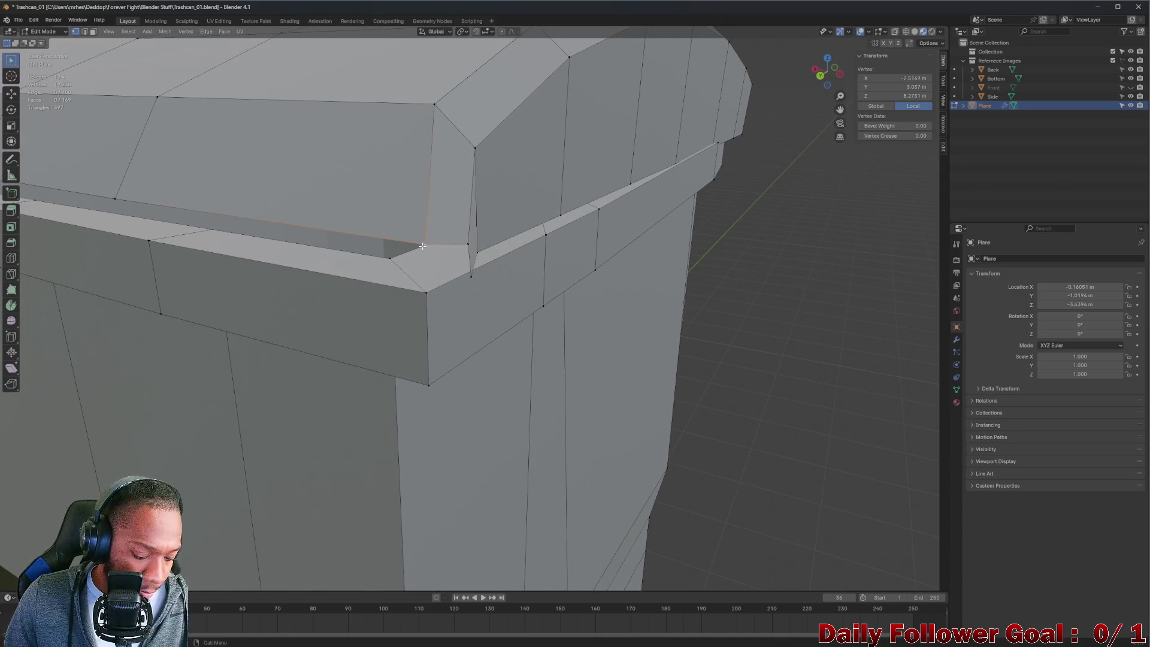
{"action": "key", "text": "g"}
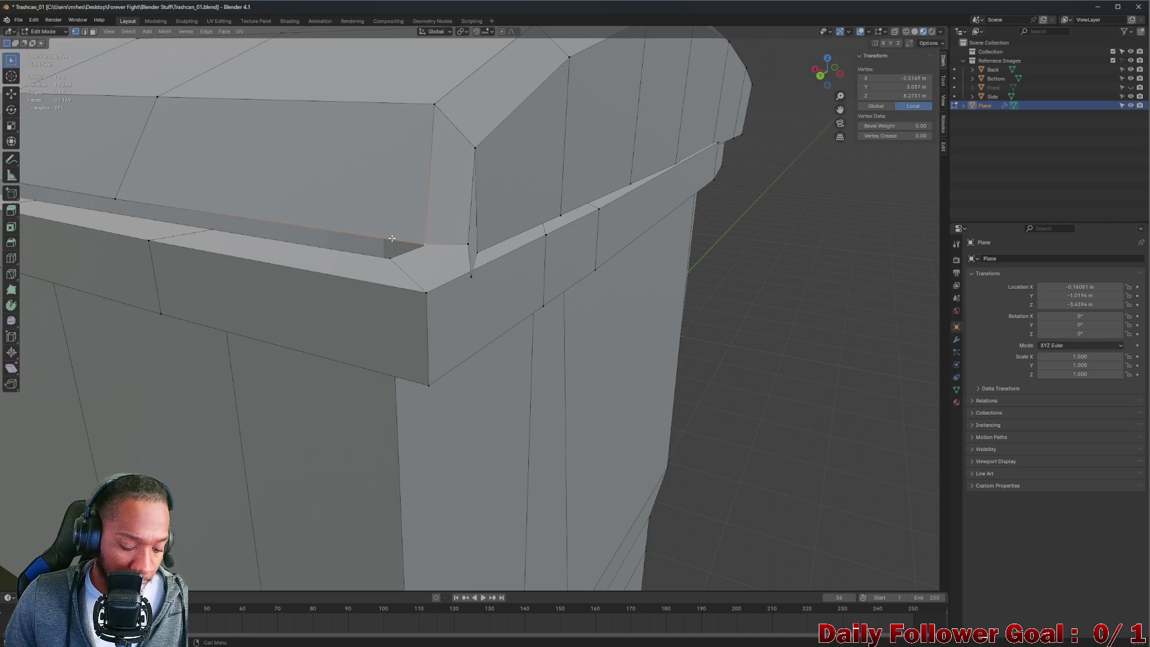
{"action": "key", "text": "x"}
{"action": "left_click", "coordinate": [365, 231]}
{"action": "middle_click_drag", "start_coordinate": [368, 232], "coordinate": [422, 244]}
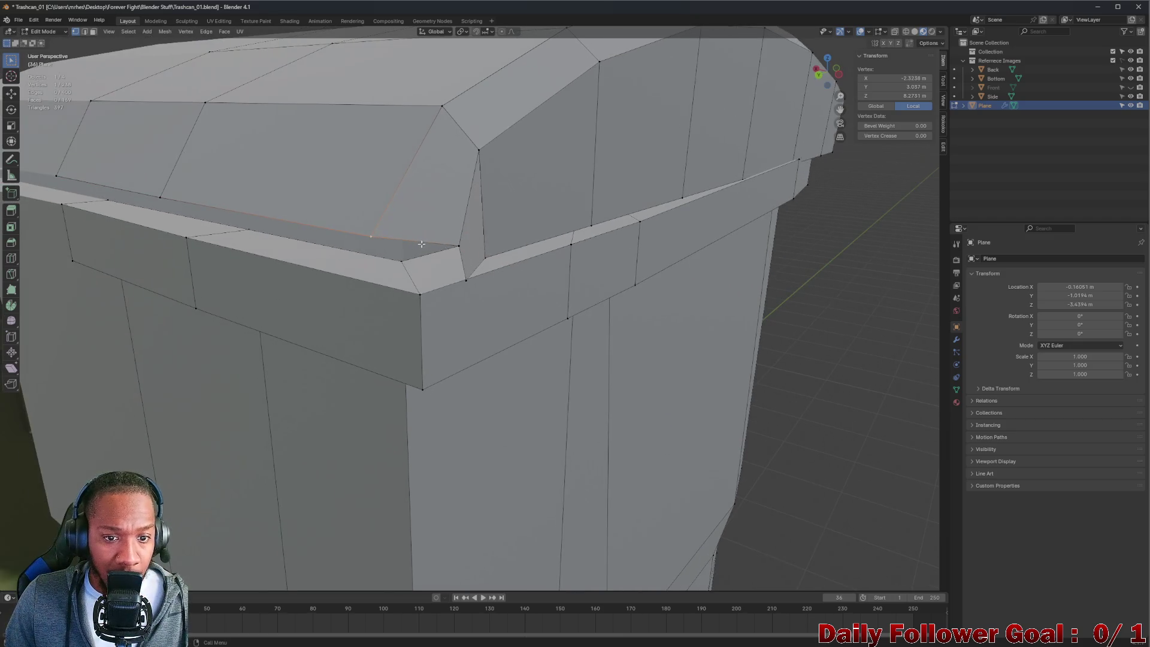
{"action": "key", "text": "g"}
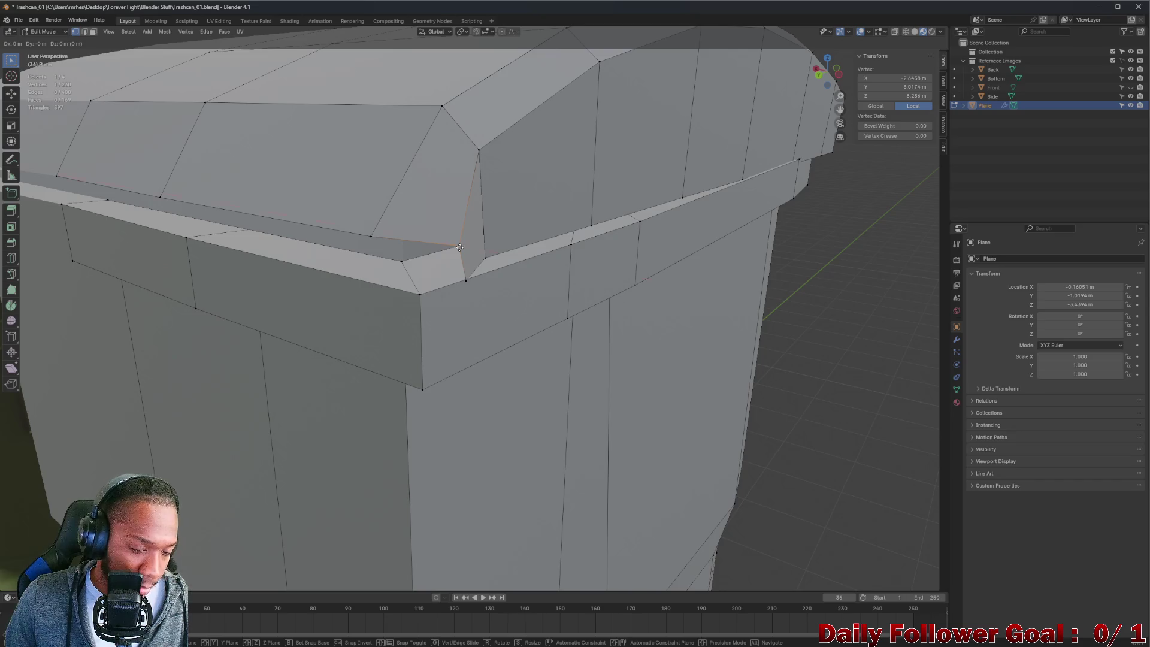
{"action": "key", "text": "x"}
{"action": "left_click", "coordinate": [422, 252]}
{"action": "mouse_move", "coordinate": [423, 252]}
{"action": "middle_mouse_down"}
{"action": "mouse_move", "coordinate": [359, 239]}
{"action": "mouse_move", "coordinate": [455, 265]}
{"action": "middle_mouse_up"}
{"action": "key", "text": "g"}
{"action": "key", "text": "x"}
{"action": "left_click", "coordinate": [424, 276]}
{"action": "mouse_move", "coordinate": [425, 276]}
{"action": "middle_mouse_down"}
{"action": "mouse_move", "coordinate": [347, 252]}
{"action": "mouse_move", "coordinate": [424, 257]}
{"action": "mouse_move", "coordinate": [437, 231]}
{"action": "mouse_move", "coordinate": [354, 231]}
{"action": "mouse_move", "coordinate": [409, 230]}
{"action": "middle_mouse_up"}
- Move another vertex near the lid corner into line with the rim
{"action": "left_click", "coordinate": [352, 228]}
{"action": "left_click", "coordinate": [419, 221]}
{"action": "key", "text": "g"}
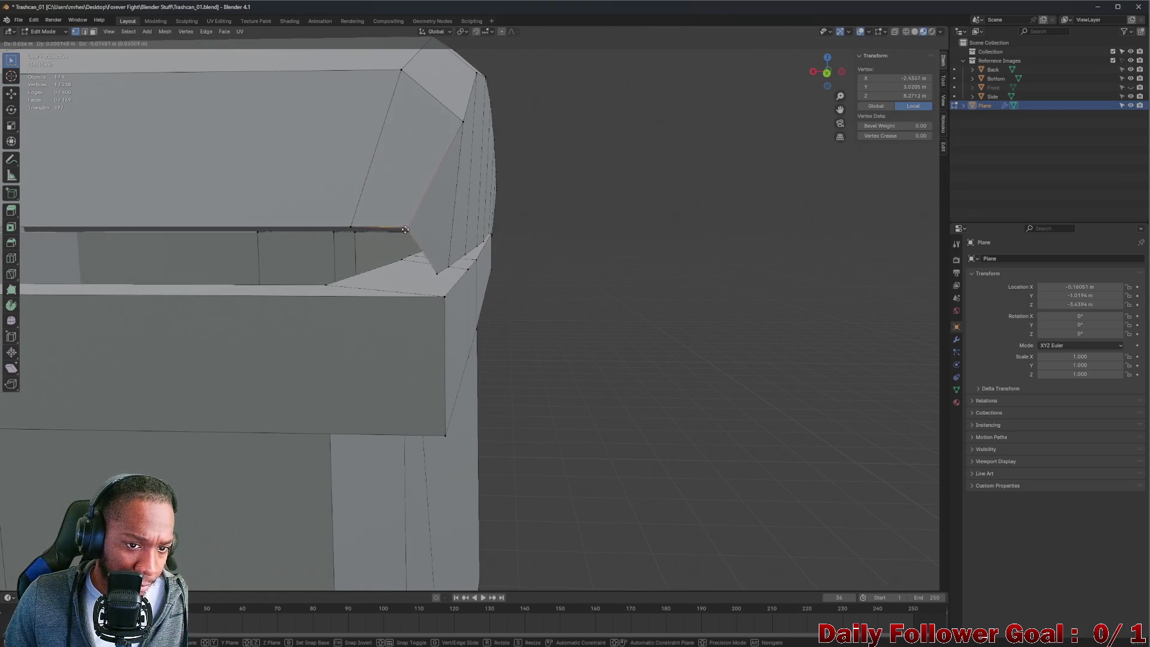
{"action": "left_click", "coordinate": [393, 275]}
{"action": "mouse_move", "coordinate": [393, 275]}
{"action": "middle_mouse_down"}
{"action": "mouse_move", "coordinate": [365, 286]}
{"action": "mouse_move", "coordinate": [394, 282]}
{"action": "middle_mouse_up"}
{"action": "mouse_move", "coordinate": [354, 229]}
{"action": "middle_mouse_down"}
{"action": "mouse_move", "coordinate": [243, 242]}
{"action": "mouse_move", "coordinate": [473, 223]}
{"action": "mouse_move", "coordinate": [495, 241]}
{"action": "mouse_move", "coordinate": [529, 226]}
{"action": "mouse_move", "coordinate": [542, 264]}
{"action": "middle_mouse_up"}
{"action": "scroll", "coordinate": [299, 239], "scroll_direction": "down", "scroll_amount": 4}
{"action": "scroll", "coordinate": [318, 240], "scroll_direction": "up", "scroll_amount": 3}
{"action": "scroll", "coordinate": [330, 231], "scroll_direction": "down", "scroll_amount": 4}
{"action": "scroll", "coordinate": [522, 263], "scroll_direction": "up", "scroll_amount": 5}
{"action": "middle_click_drag", "start_coordinate": [630, 270], "coordinate": [372, 278], "text": "shift"}
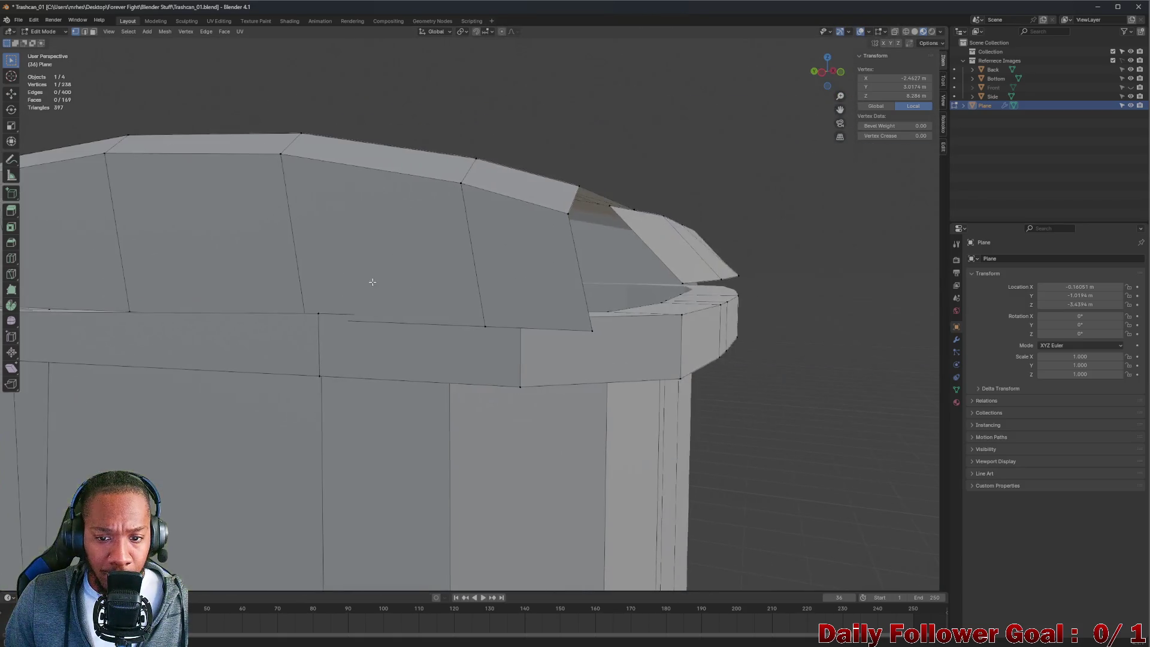
{"action": "scroll", "coordinate": [287, 307], "scroll_direction": "down", "scroll_amount": 1}
- Raise two vertices on the lid's lower edge to match the rim's top edge
{"action": "left_click", "coordinate": [347, 319]}
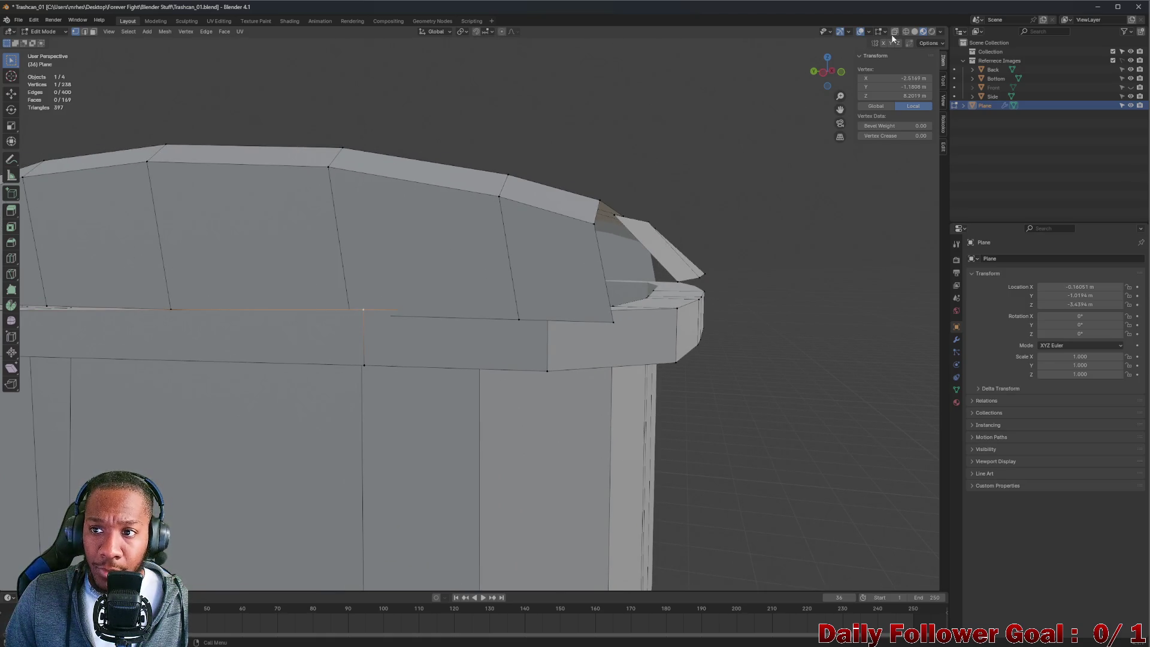
{"action": "left_click", "coordinate": [348, 318]}
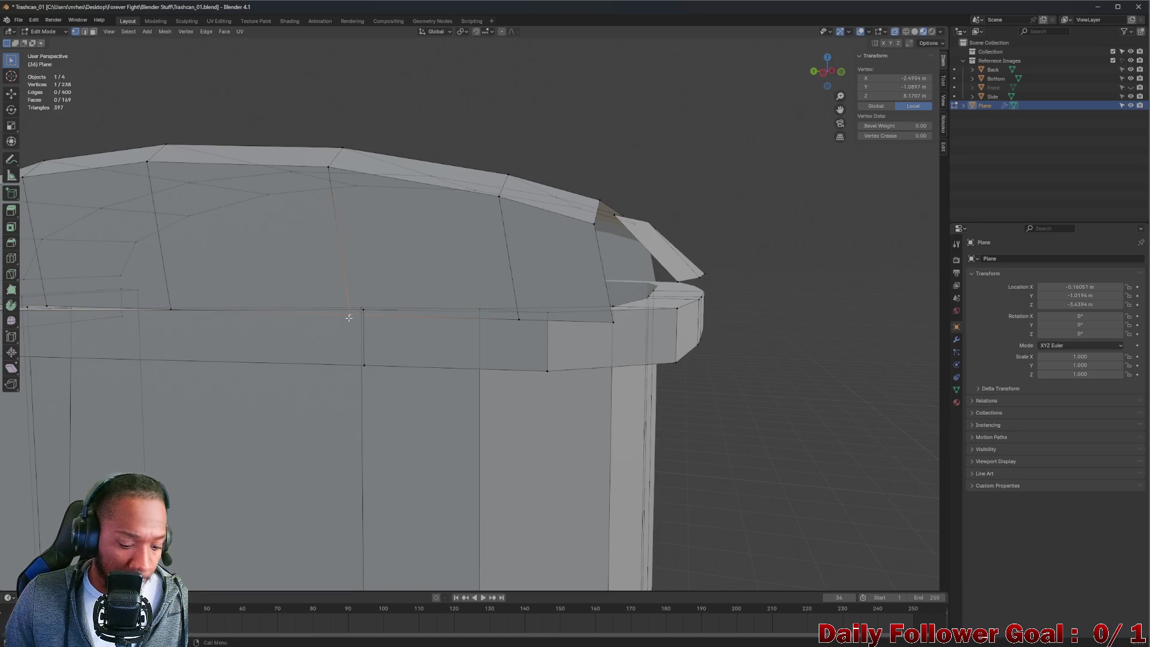
{"action": "key", "text": "g"}
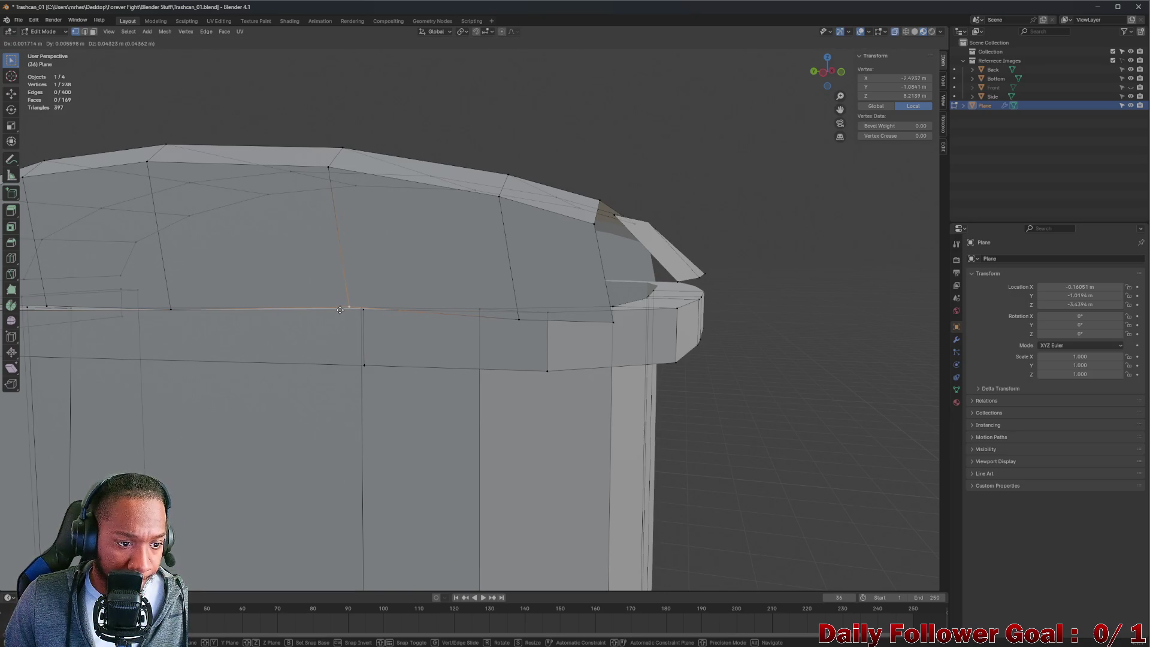
{"action": "left_click", "coordinate": [339, 309]}
{"action": "left_click", "coordinate": [516, 321]}
{"action": "key", "text": "g"}
{"action": "left_click", "coordinate": [520, 308]}
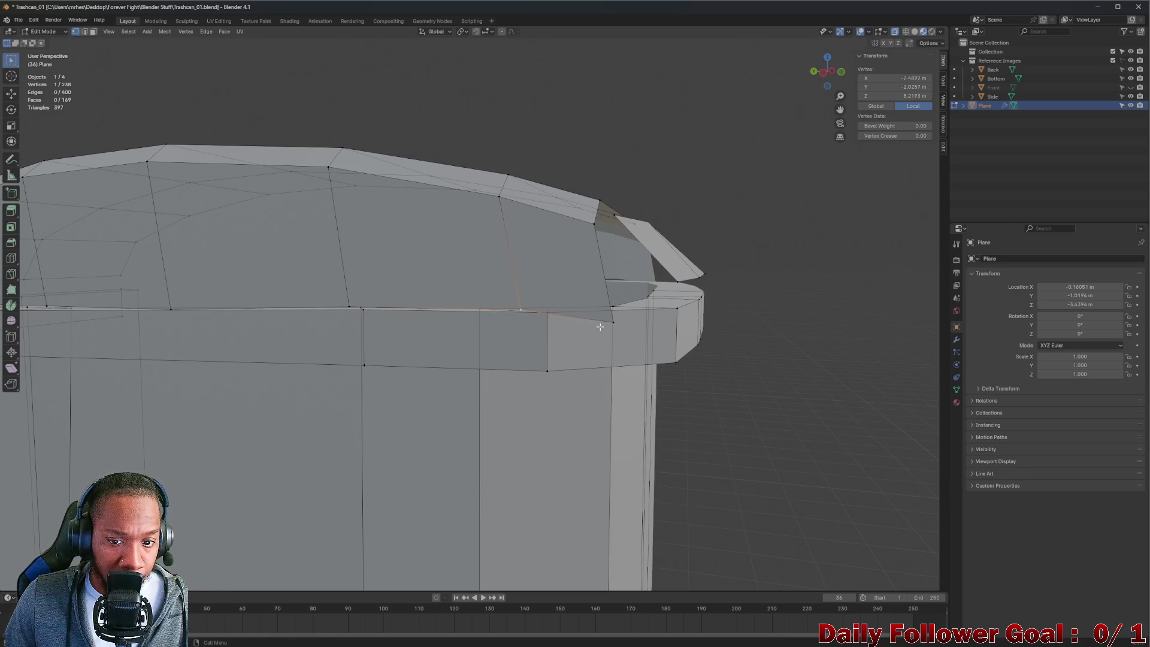
{"action": "left_click", "coordinate": [611, 308]}
{"action": "mouse_move", "coordinate": [610, 322]}
{"action": "middle_mouse_down"}
{"action": "mouse_move", "coordinate": [455, 357]}
{"action": "mouse_move", "coordinate": [395, 349]}
{"action": "mouse_move", "coordinate": [513, 336]}
{"action": "mouse_move", "coordinate": [347, 304]}
{"action": "middle_mouse_up"}
{"action": "scroll", "coordinate": [348, 303], "scroll_direction": "down", "scroll_amount": 6}
{"action": "mouse_move", "coordinate": [419, 323]}
{"action": "middle_mouse_down"}
{"action": "mouse_move", "coordinate": [467, 348]}
{"action": "mouse_move", "coordinate": [414, 321]}
{"action": "mouse_move", "coordinate": [431, 336]}
{"action": "middle_mouse_up"}
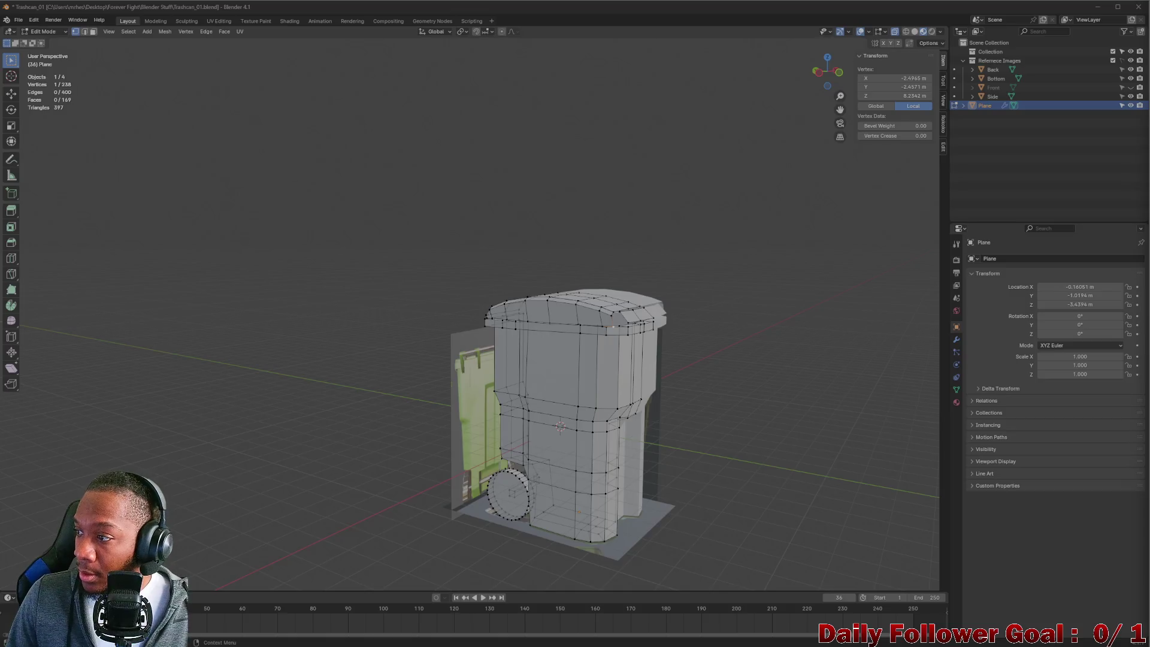
- Extrude two lid-rim edges to extend the lid's edge with new faces
{"action": "scroll", "coordinate": [726, 311], "scroll_direction": "up", "scroll_amount": 5}
{"action": "mouse_move", "coordinate": [725, 311]}
{"action": "middle_mouse_down"}
{"action": "mouse_move", "coordinate": [579, 238]}
{"action": "mouse_move", "coordinate": [575, 209]}
{"action": "mouse_move", "coordinate": [479, 247]}
{"action": "middle_mouse_up"}
{"action": "scroll", "coordinate": [579, 237], "scroll_direction": "down", "scroll_amount": 5}
{"action": "scroll", "coordinate": [574, 209], "scroll_direction": "up", "scroll_amount": 5}
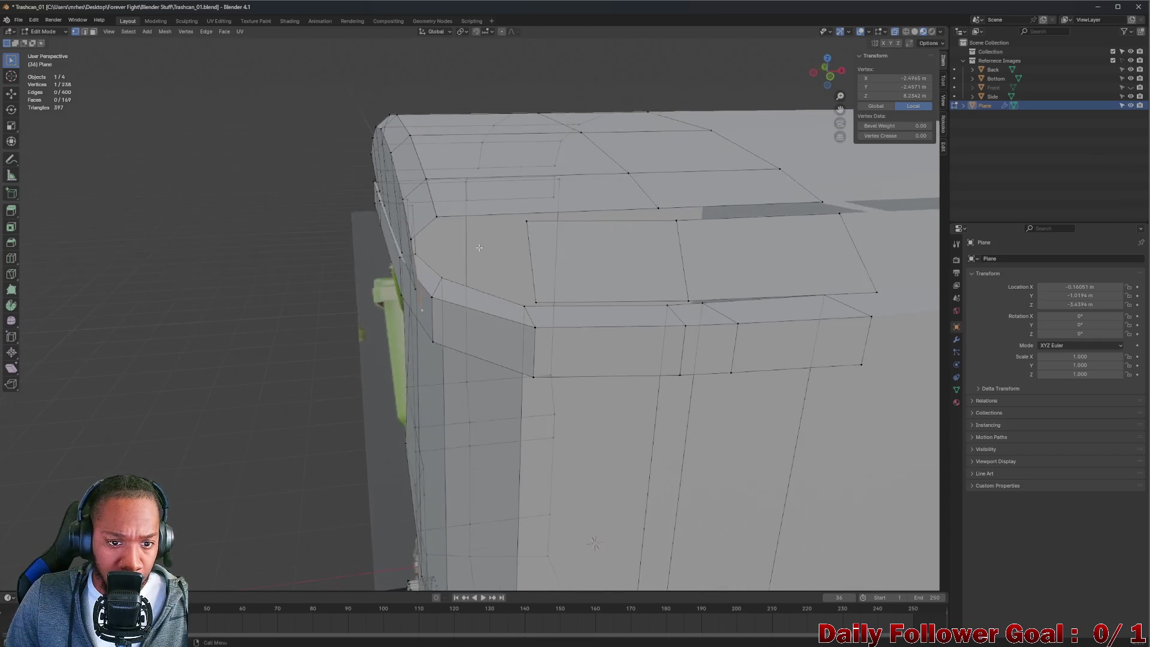
{"action": "key", "text": "2"}
{"action": "left_click", "coordinate": [491, 213]}
{"action": "left_click", "coordinate": [626, 207], "text": "shift"}
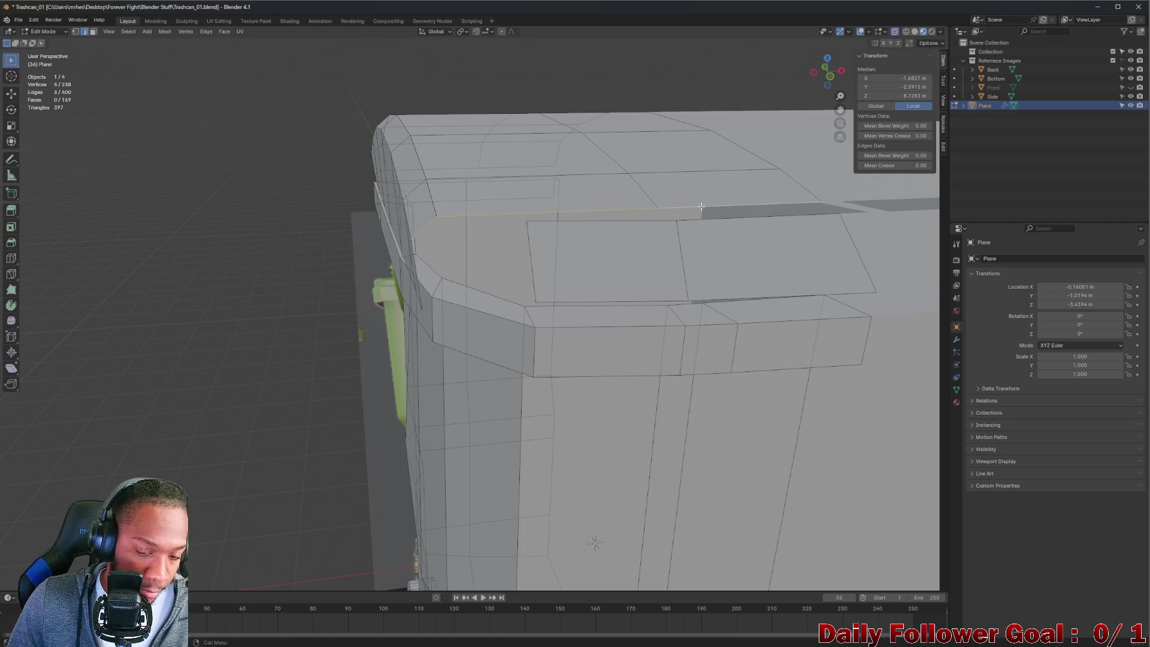
{"action": "key", "text": "e"}
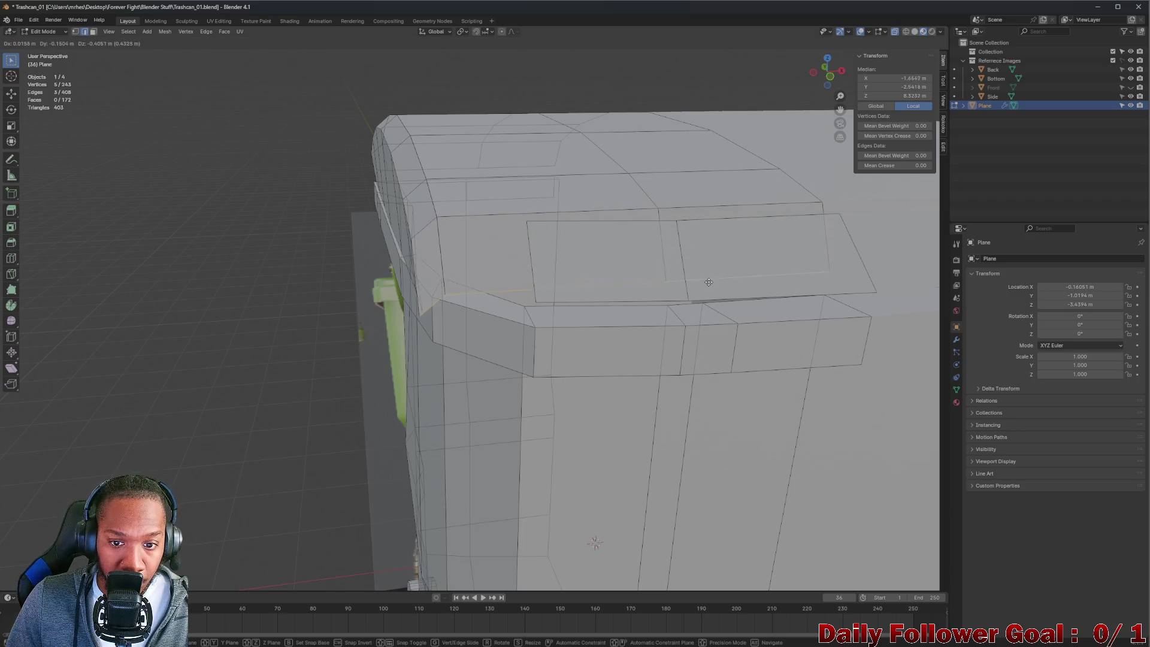
{"action": "left_click", "coordinate": [713, 278]}
{"action": "middle_click_drag", "start_coordinate": [713, 278], "coordinate": [469, 318]}
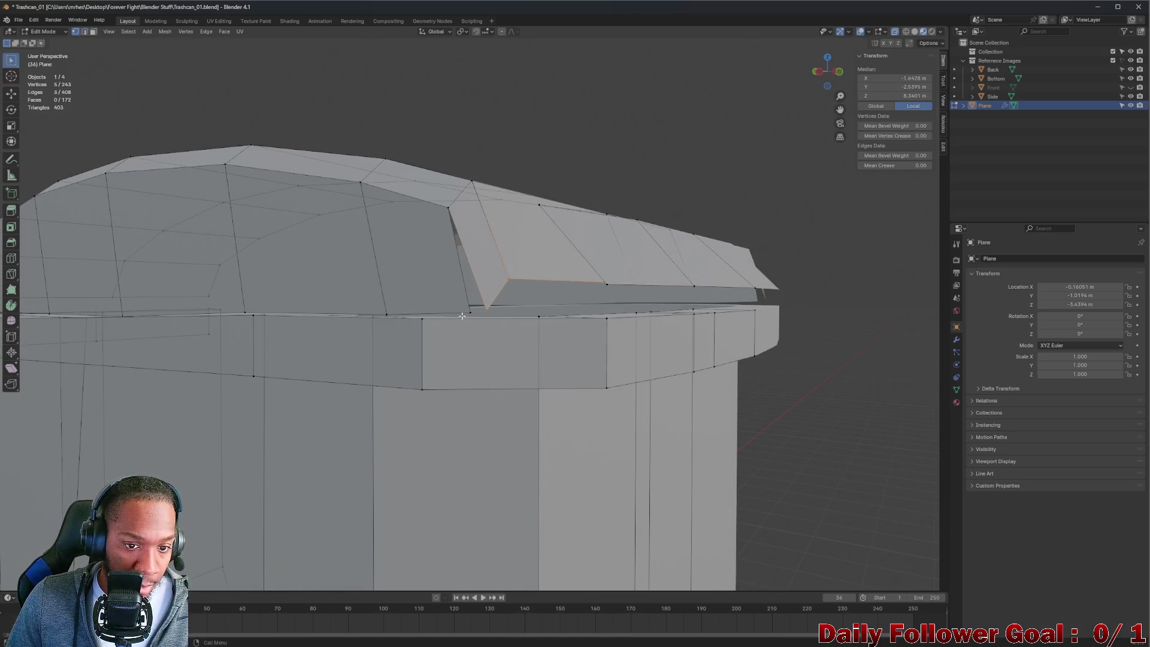
{"action": "middle_click_drag", "start_coordinate": [634, 251], "coordinate": [614, 286]}
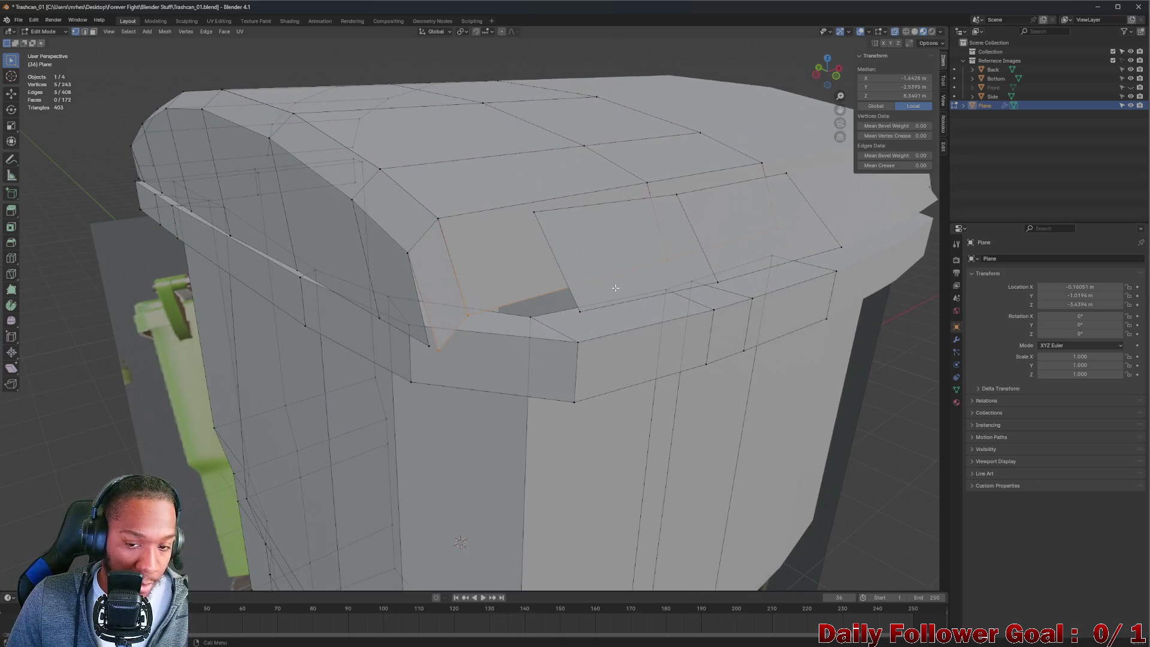
- Delete two adjacent faces on the lid's front, opening a gap
{"action": "key", "text": "alt+a"}
{"action": "key", "text": "3"}
{"action": "left_click", "coordinate": [641, 268]}
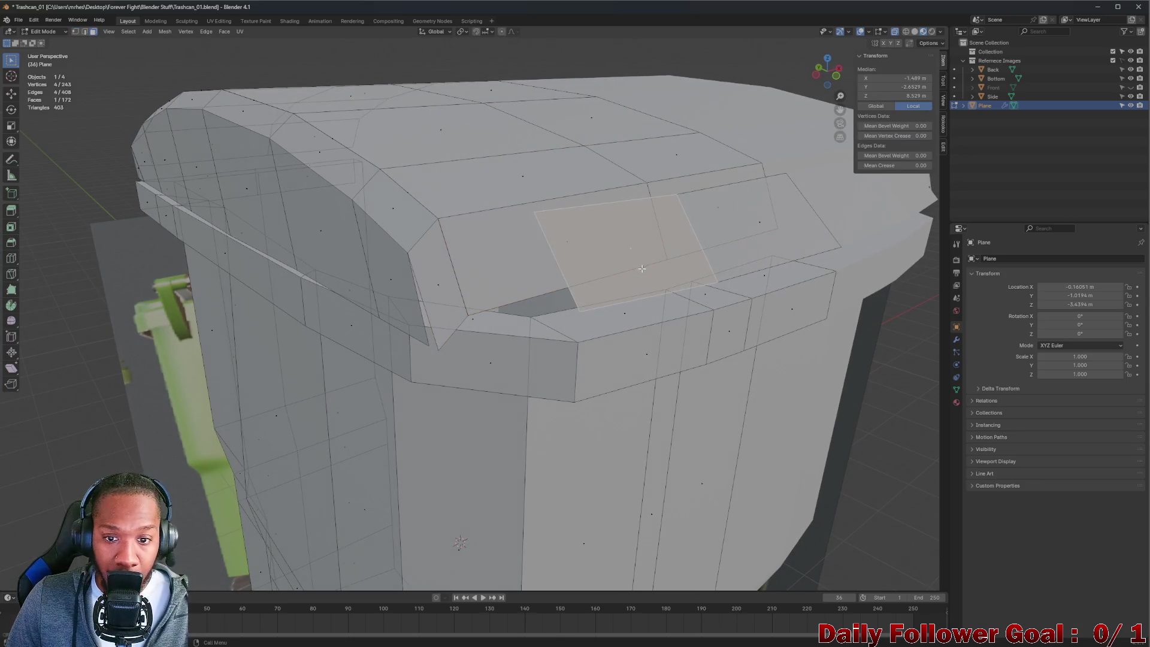
{"action": "left_click", "coordinate": [748, 241], "text": "shift"}
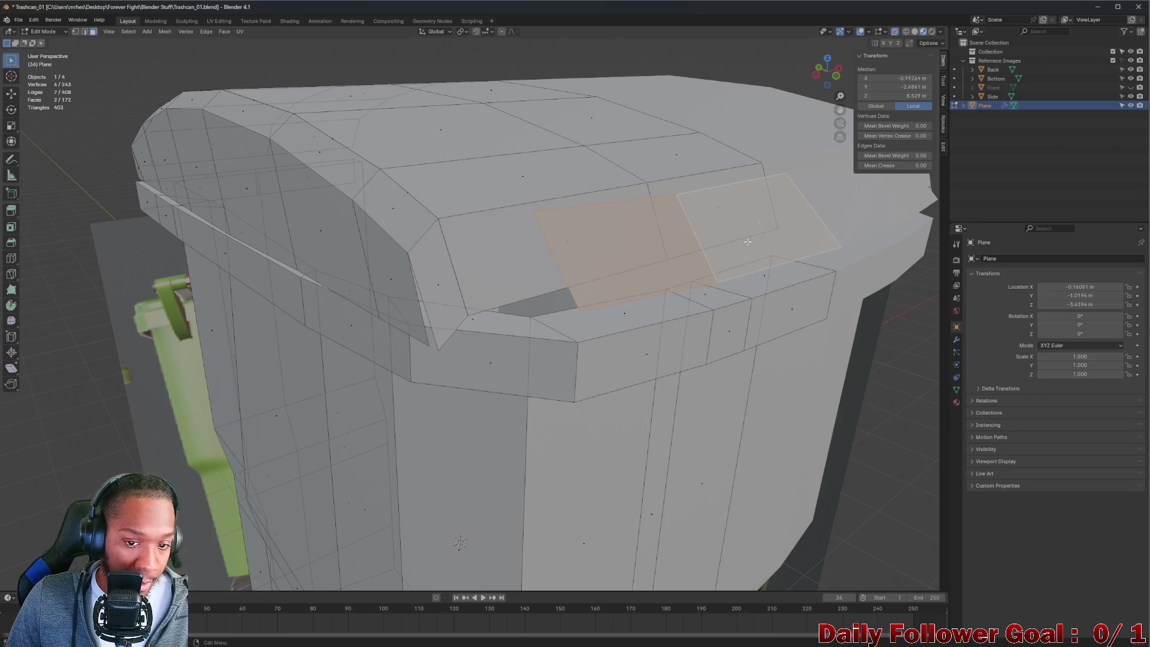
{"action": "key", "text": "x"}
{"action": "left_click", "coordinate": [728, 230]}
{"action": "mouse_move", "coordinate": [577, 266]}
{"action": "middle_mouse_down"}
{"action": "mouse_move", "coordinate": [585, 257]}
{"action": "mouse_move", "coordinate": [539, 260]}
{"action": "mouse_move", "coordinate": [554, 264]}
{"action": "mouse_move", "coordinate": [546, 283]}
{"action": "middle_mouse_up"}
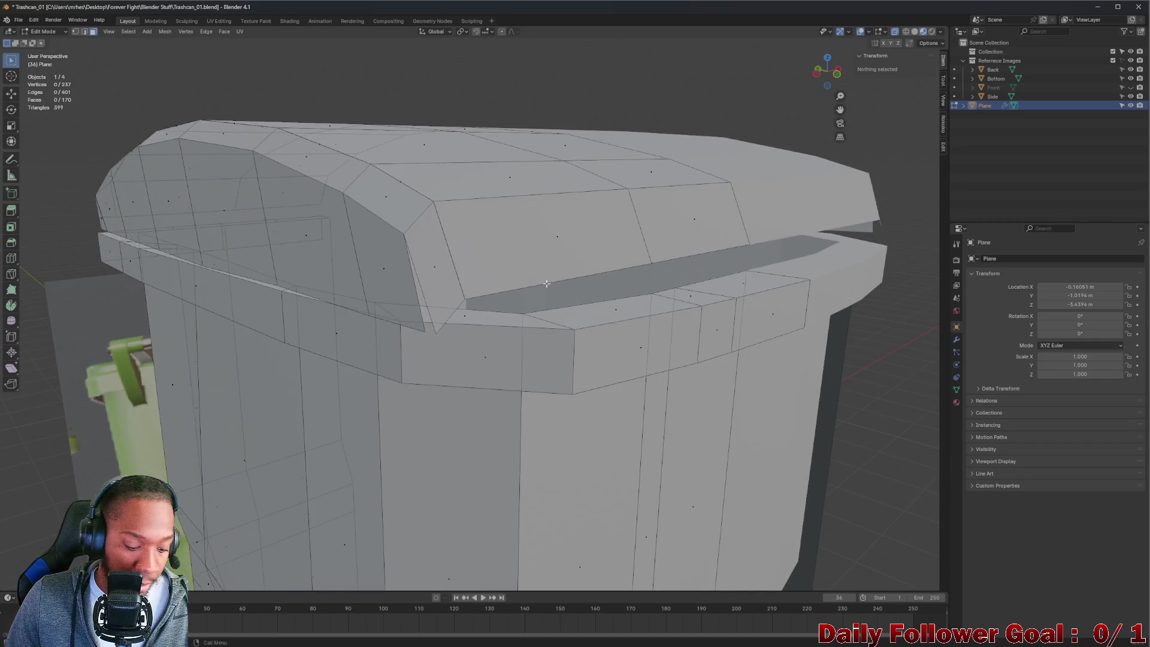
{"action": "left_click", "coordinate": [420, 330]}
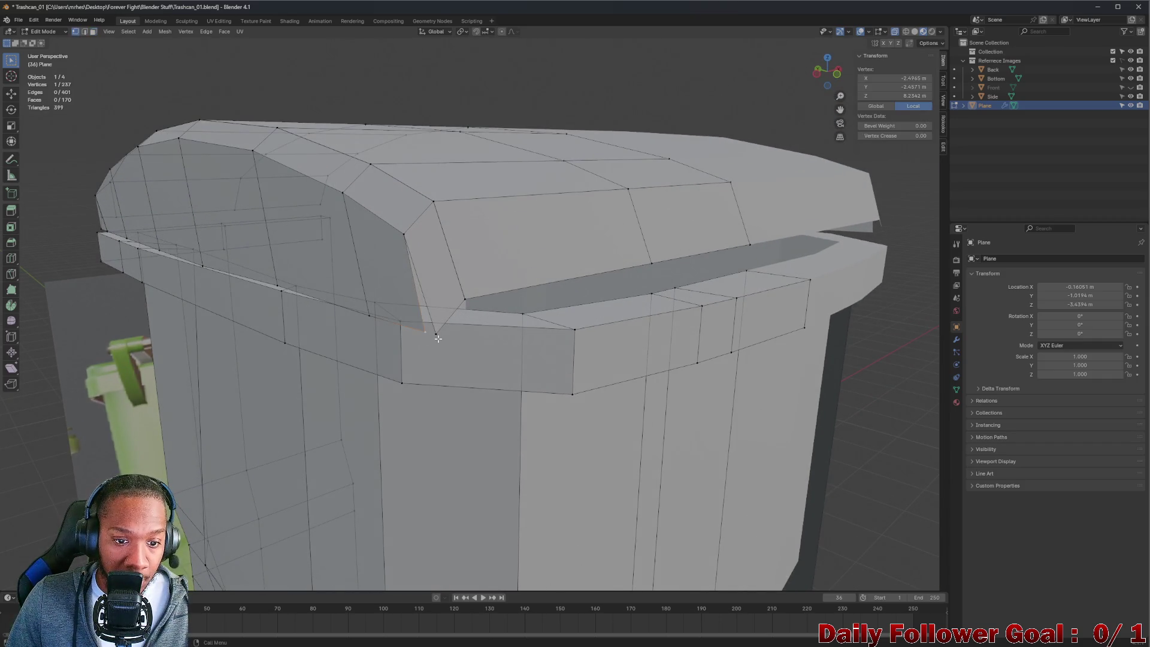
- Merge the two stray vertices at the lid's side corner at center
{"action": "key", "text": "m"}
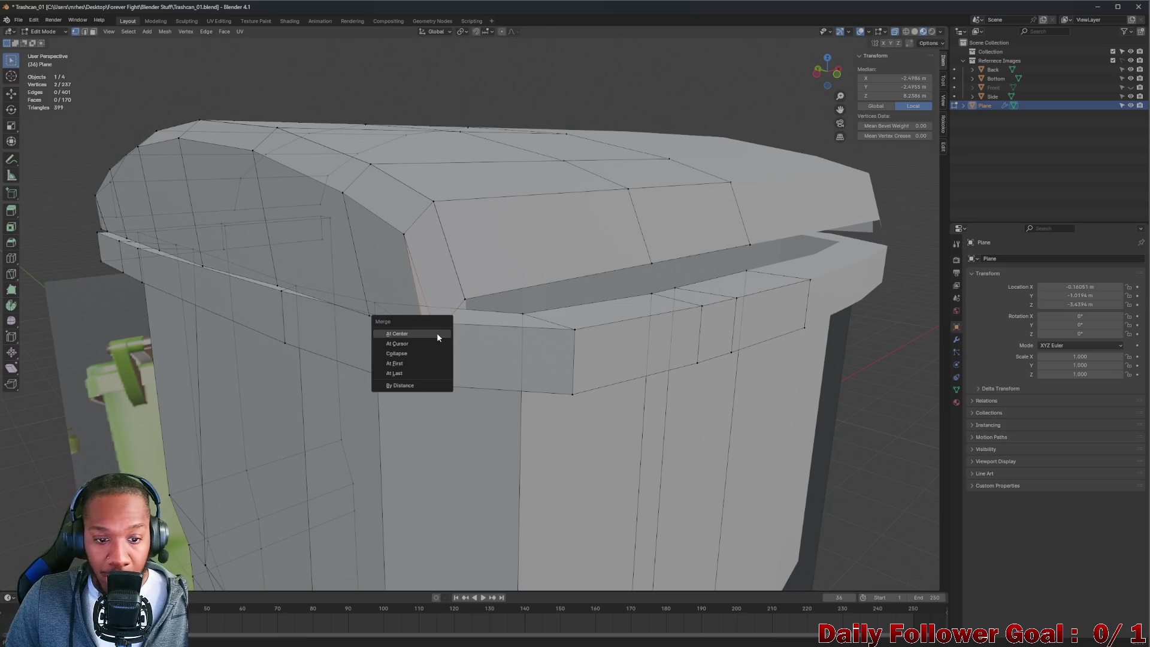
{"action": "left_click", "coordinate": [413, 353]}
{"action": "scroll", "coordinate": [473, 302], "scroll_direction": "up", "scroll_amount": 1}
{"action": "mouse_move", "coordinate": [473, 302]}
{"action": "middle_mouse_down"}
{"action": "mouse_move", "coordinate": [380, 277]}
{"action": "mouse_move", "coordinate": [375, 288]}
{"action": "mouse_move", "coordinate": [446, 340]}
{"action": "mouse_move", "coordinate": [475, 329]}
{"action": "middle_mouse_up"}
- Slide two lid corner vertices along X and reposition one freely
{"action": "left_click", "coordinate": [477, 326]}
{"action": "key", "text": "g"}
{"action": "key", "text": "x"}
{"action": "left_click", "coordinate": [503, 341]}
{"action": "left_click", "coordinate": [408, 341]}
{"action": "key", "text": "g"}
{"action": "key", "text": "x"}
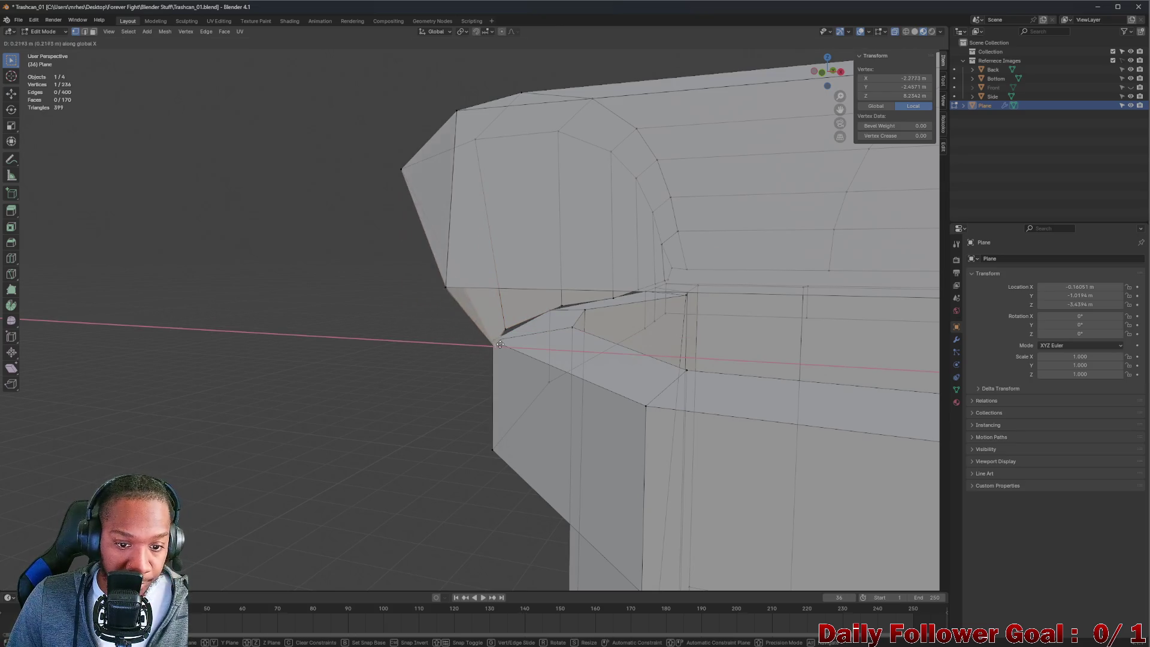
{"action": "left_click", "coordinate": [496, 343]}
{"action": "mouse_move", "coordinate": [496, 343]}
{"action": "middle_mouse_down"}
{"action": "mouse_move", "coordinate": [526, 333]}
{"action": "mouse_move", "coordinate": [614, 354]}
{"action": "mouse_move", "coordinate": [526, 373]}
{"action": "mouse_move", "coordinate": [508, 356]}
{"action": "middle_mouse_up"}
{"action": "scroll", "coordinate": [495, 341], "scroll_direction": "up", "scroll_amount": 3}
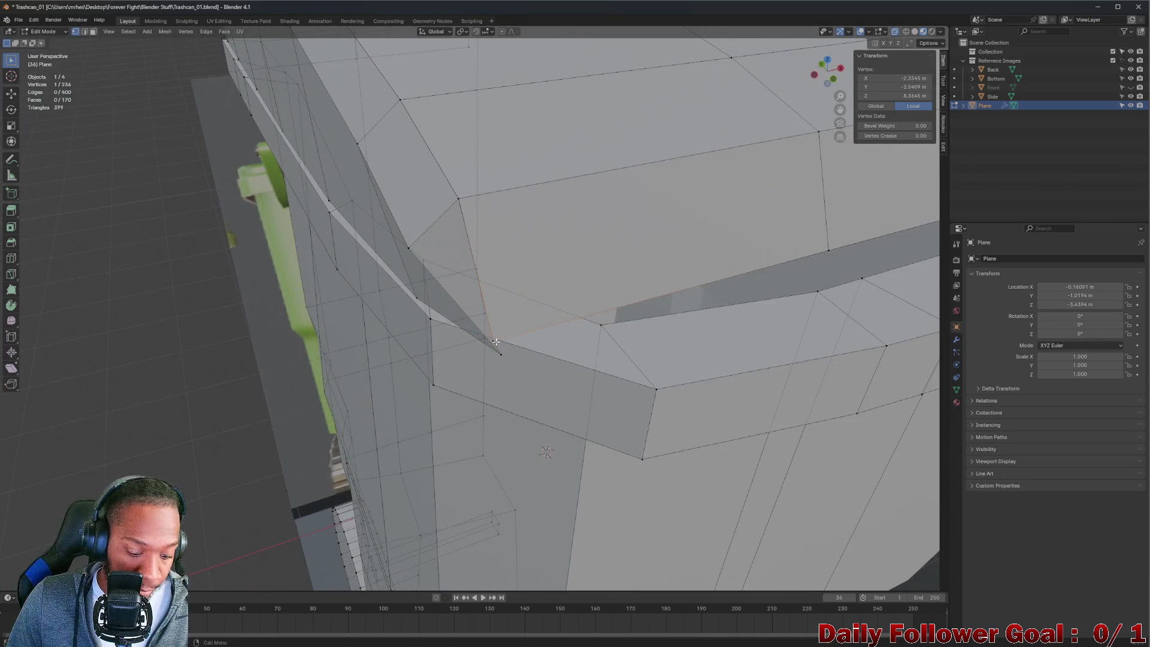
{"action": "key", "text": "g"}
{"action": "left_click", "coordinate": [644, 389]}
{"action": "mouse_move", "coordinate": [645, 388]}
{"action": "middle_mouse_down"}
{"action": "mouse_move", "coordinate": [425, 296]}
{"action": "mouse_move", "coordinate": [395, 326]}
{"action": "mouse_move", "coordinate": [526, 326]}
{"action": "mouse_move", "coordinate": [484, 334]}
{"action": "middle_mouse_up"}
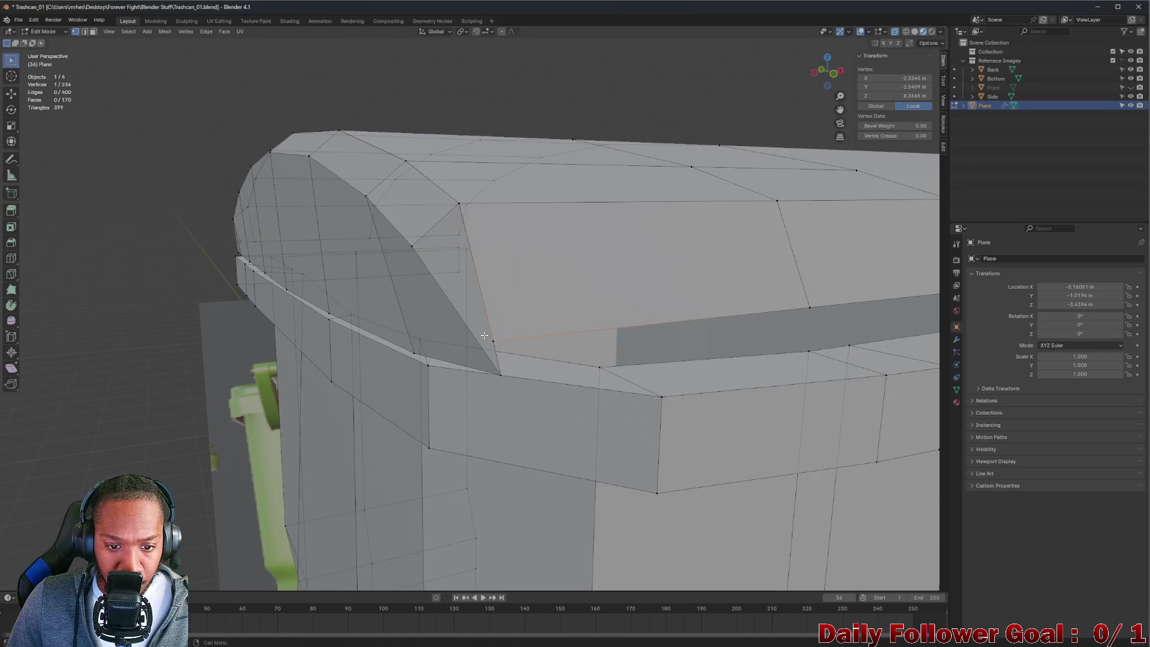
- Merge another vertex pair at center and drop it onto the rim corner
{"action": "key", "text": "m"}
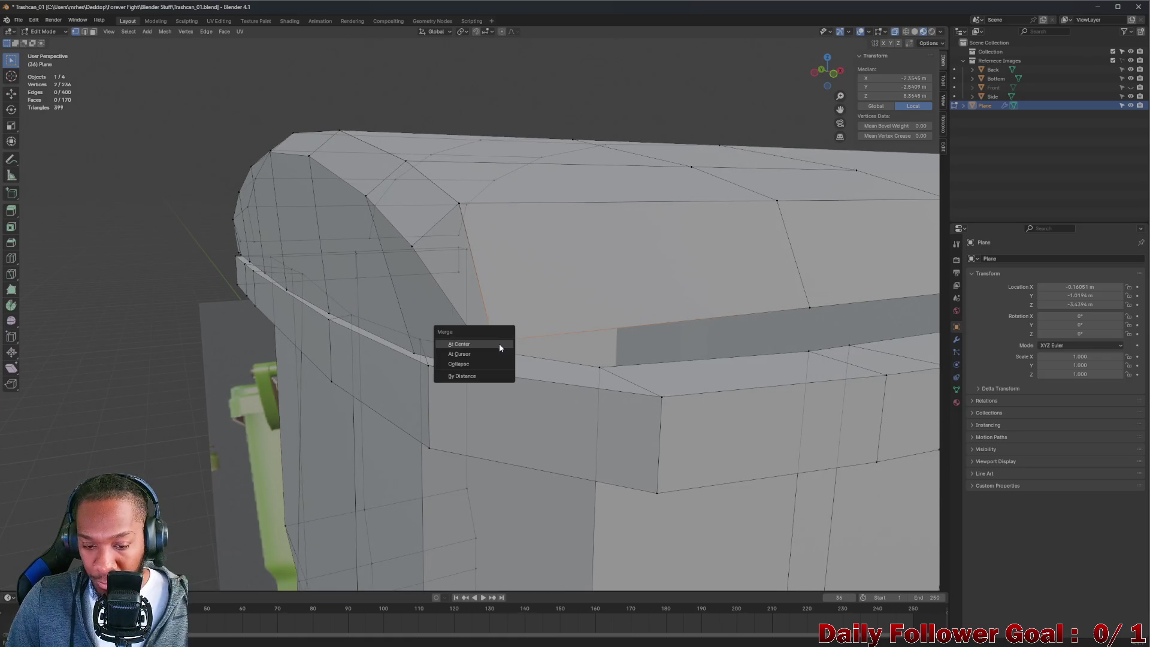
{"action": "left_click", "coordinate": [500, 346]}
{"action": "key", "text": "g"}
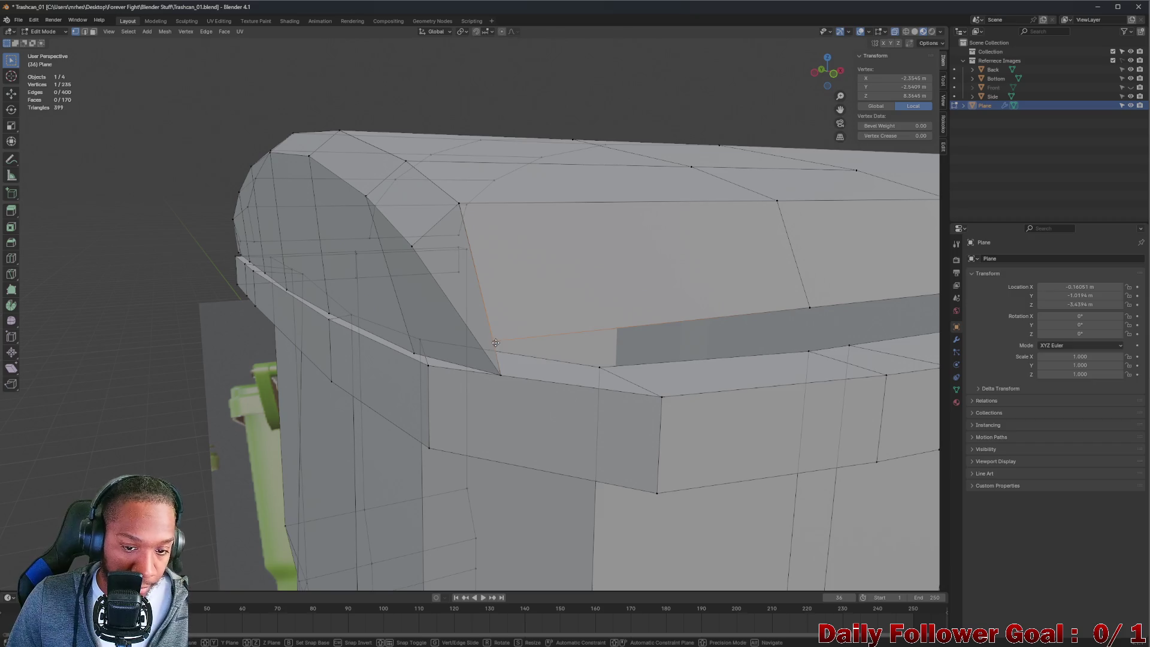
{"action": "left_click", "coordinate": [658, 398]}
{"action": "scroll", "coordinate": [657, 400], "scroll_direction": "up", "scroll_amount": 3}
{"action": "scroll", "coordinate": [657, 400], "scroll_direction": "down", "scroll_amount": 3}
{"action": "mouse_move", "coordinate": [573, 397]}
{"action": "middle_mouse_down"}
{"action": "mouse_move", "coordinate": [681, 401]}
{"action": "mouse_move", "coordinate": [815, 379]}
{"action": "mouse_move", "coordinate": [785, 398]}
{"action": "mouse_move", "coordinate": [726, 383]}
{"action": "mouse_move", "coordinate": [601, 414]}
{"action": "mouse_move", "coordinate": [690, 359]}
{"action": "middle_mouse_up"}
{"action": "scroll", "coordinate": [689, 359], "scroll_direction": "up", "scroll_amount": 2}
{"action": "mouse_move", "coordinate": [702, 383]}
{"action": "middle_mouse_down"}
{"action": "mouse_move", "coordinate": [471, 377]}
{"action": "mouse_move", "coordinate": [434, 410]}
{"action": "middle_mouse_up"}
{"action": "left_click", "coordinate": [421, 422]}
- Reposition two vertices at the lid's back corner
{"action": "middle_click_drag", "start_coordinate": [336, 441], "coordinate": [444, 403]}
{"action": "key", "text": "g"}
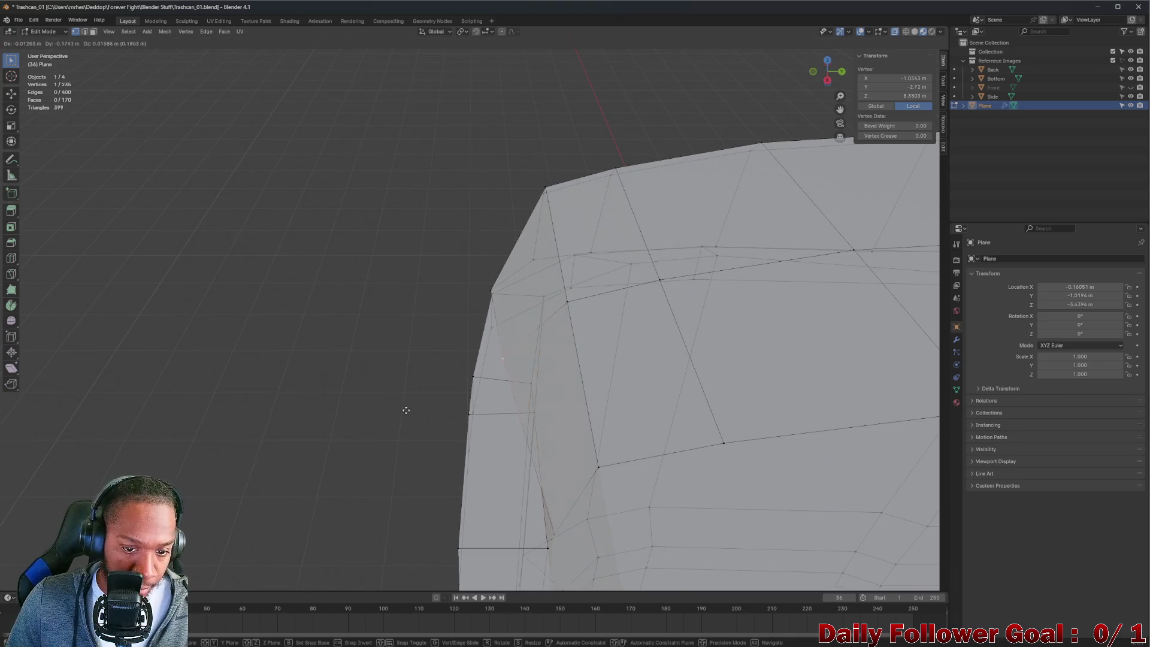
{"action": "left_click", "coordinate": [378, 419]}
{"action": "mouse_move", "coordinate": [377, 419]}
{"action": "middle_mouse_down"}
{"action": "mouse_move", "coordinate": [486, 460]}
{"action": "mouse_move", "coordinate": [590, 361]}
{"action": "middle_mouse_up"}
{"action": "left_click", "coordinate": [590, 361]}
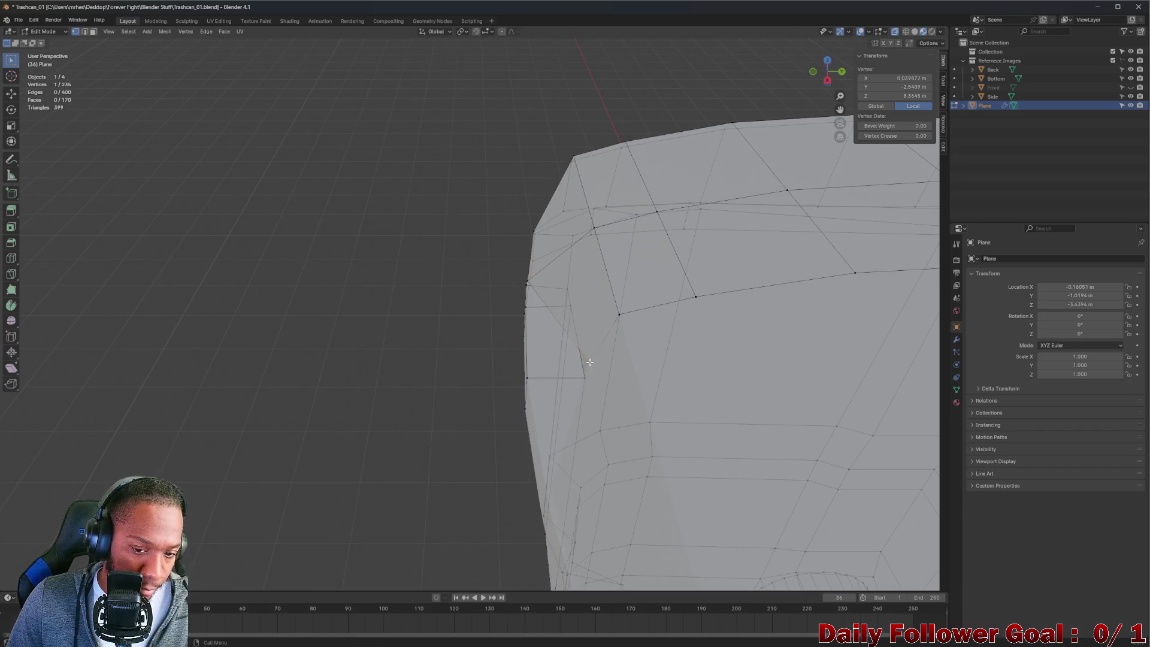
{"action": "key", "text": "g"}
{"action": "left_click", "coordinate": [526, 379]}
{"action": "mouse_move", "coordinate": [527, 379]}
{"action": "middle_mouse_down"}
{"action": "mouse_move", "coordinate": [581, 350]}
{"action": "mouse_move", "coordinate": [522, 374]}
{"action": "middle_mouse_up"}
{"action": "scroll", "coordinate": [555, 357], "scroll_direction": "down", "scroll_amount": 3}
{"action": "scroll", "coordinate": [523, 374], "scroll_direction": "up", "scroll_amount": 3}
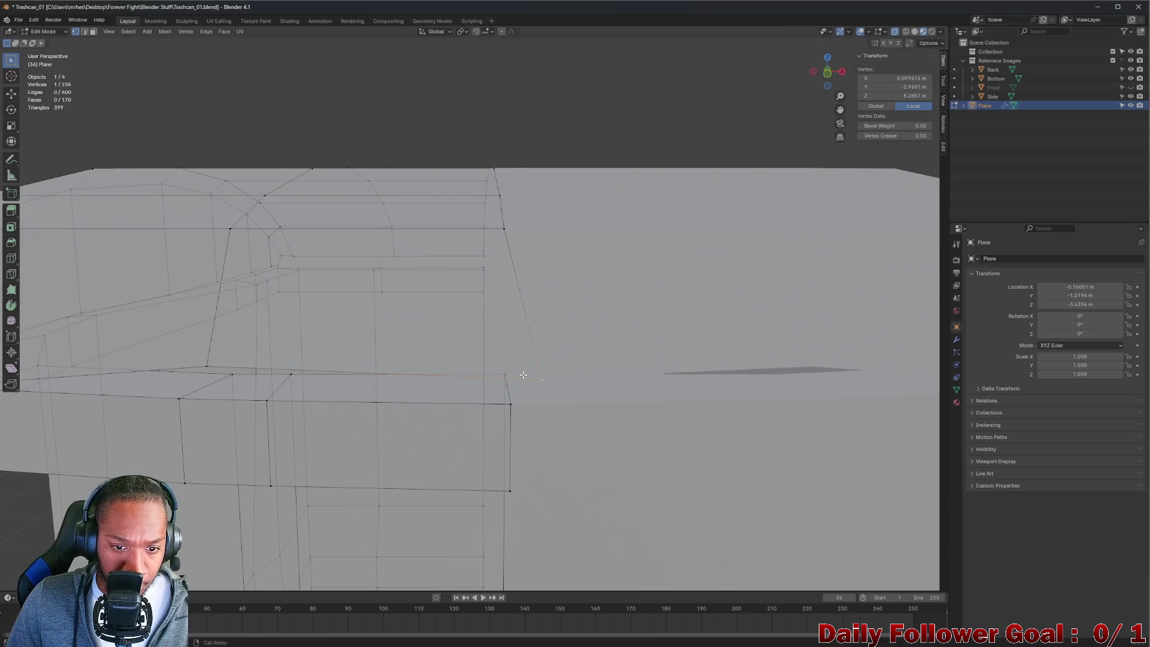
- Set the selected lid vertex's X coordinate to 0 in the N-panel
{"action": "key", "text": "s"}
{"action": "key", "text": "x"}
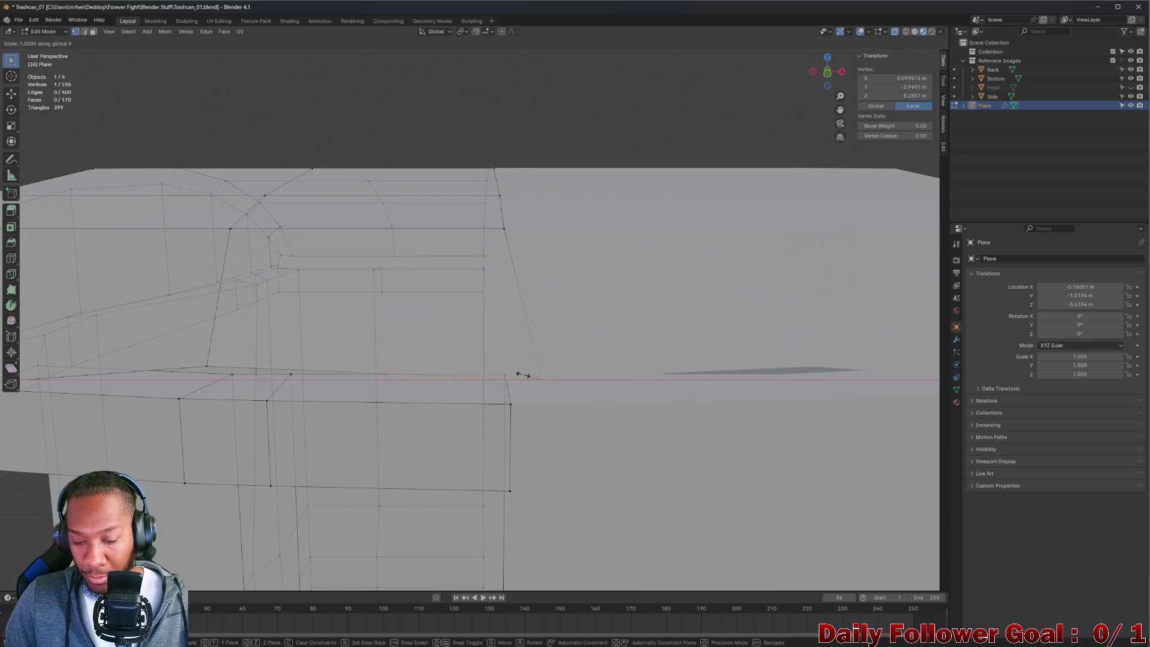
{"action": "key", "text": "Escape"}
{"action": "scroll", "coordinate": [524, 375], "scroll_direction": "down", "scroll_amount": 2}
{"action": "middle_click_drag", "start_coordinate": [523, 374], "coordinate": [551, 379]}
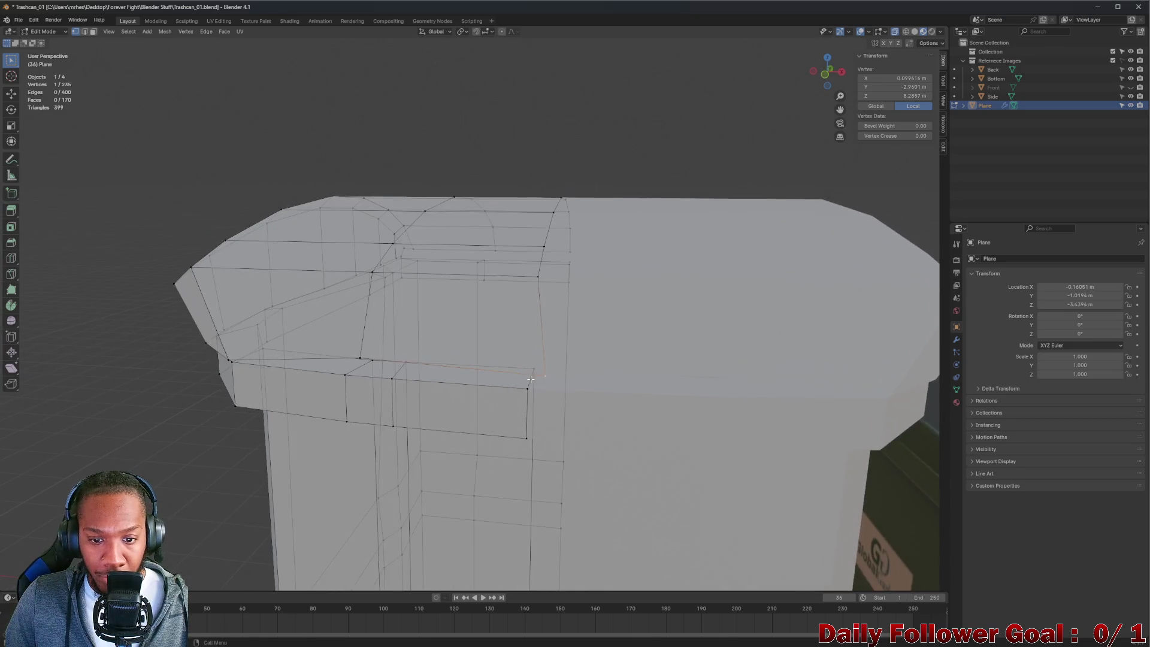
{"action": "scroll", "coordinate": [551, 379], "scroll_direction": "up", "scroll_amount": 3}
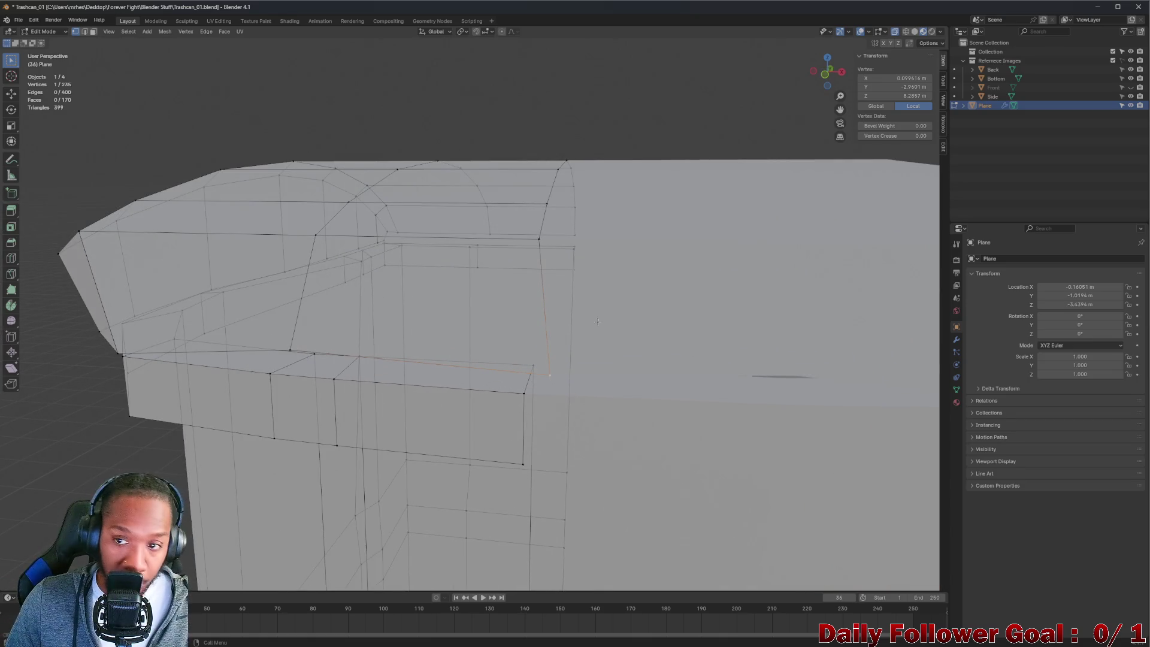
{"action": "double_click", "coordinate": [896, 78]}
{"action": "type", "text": "0"}
{"action": "key", "text": "Return"}
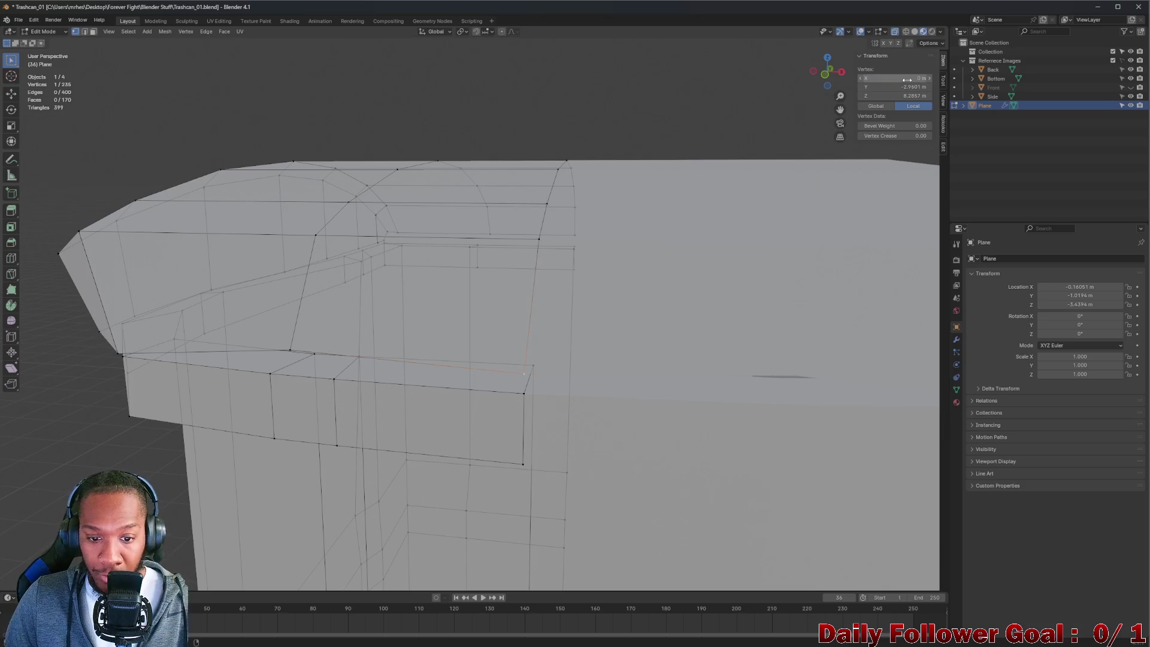
- Select the lid's back edge and lower it along Z onto the rim
{"action": "mouse_move", "coordinate": [615, 168]}
{"action": "middle_mouse_down"}
{"action": "mouse_move", "coordinate": [562, 203]}
{"action": "mouse_move", "coordinate": [482, 321]}
{"action": "mouse_move", "coordinate": [469, 280]}
{"action": "mouse_move", "coordinate": [478, 292]}
{"action": "mouse_move", "coordinate": [257, 369]}
{"action": "middle_mouse_up"}
{"action": "left_click", "coordinate": [257, 370], "text": "shift"}
{"action": "key", "text": "s"}
{"action": "key", "text": "x"}
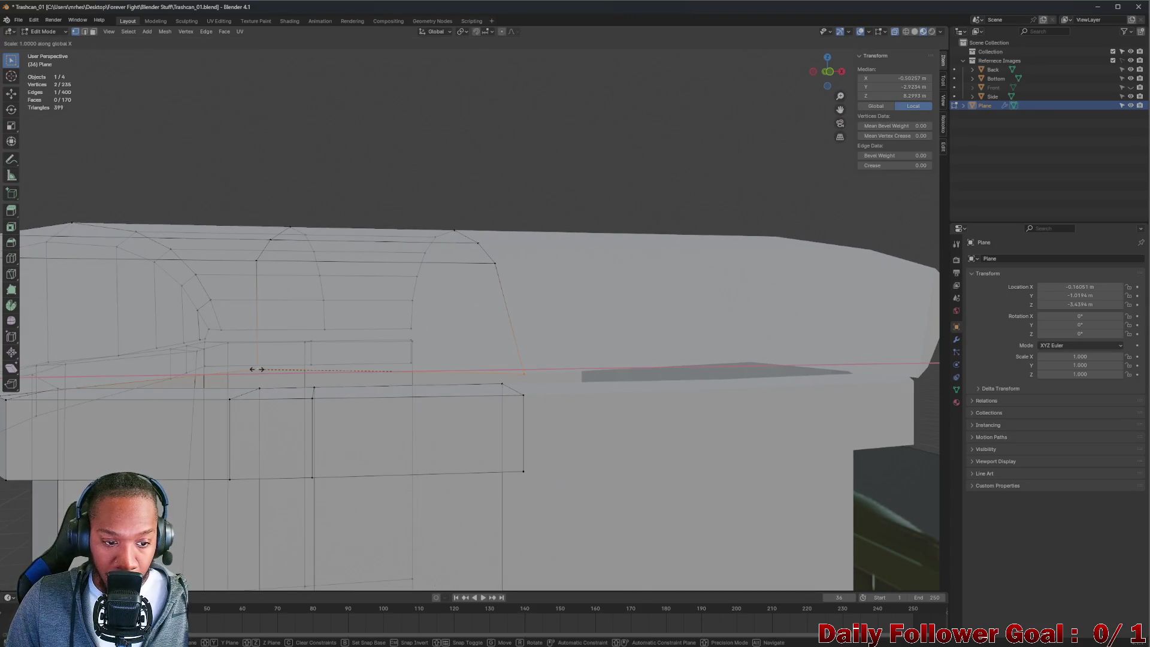
{"action": "key", "text": "Escape"}
{"action": "middle_click_drag", "start_coordinate": [257, 369], "coordinate": [218, 377]}
{"action": "key", "text": "g"}
{"action": "key", "text": "x"}
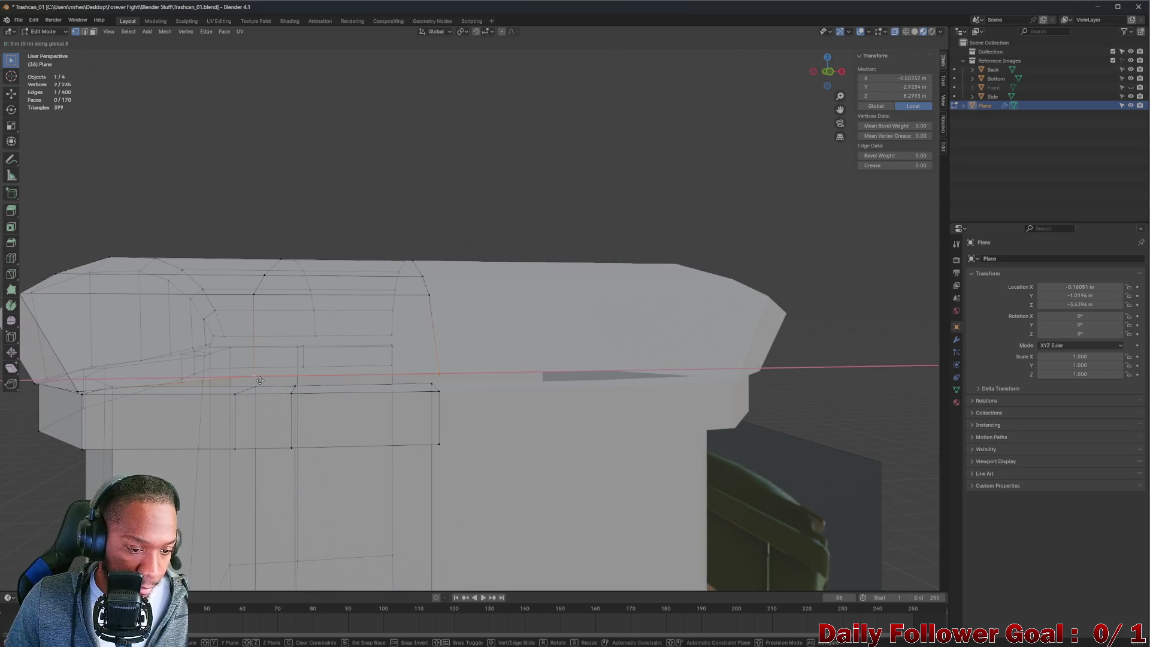
{"action": "key", "text": "z"}
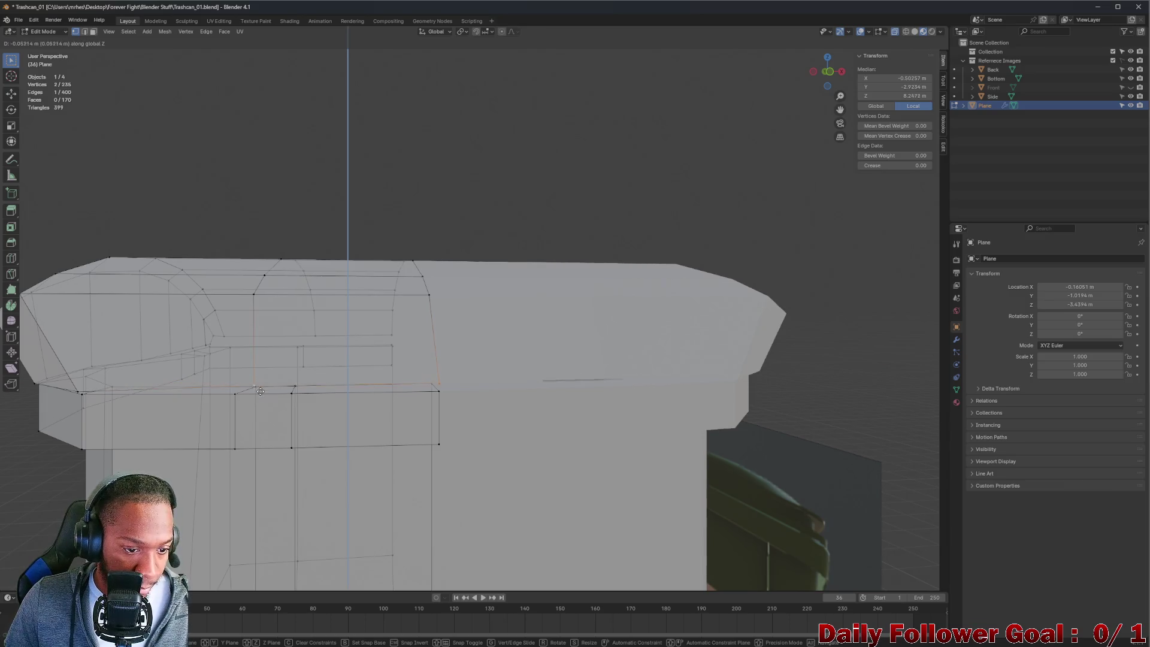
{"action": "left_click", "coordinate": [262, 397]}
{"action": "mouse_move", "coordinate": [262, 397]}
{"action": "middle_mouse_down"}
{"action": "mouse_move", "coordinate": [380, 364]}
{"action": "mouse_move", "coordinate": [346, 397]}
{"action": "mouse_move", "coordinate": [464, 274]}
{"action": "mouse_move", "coordinate": [461, 286]}
{"action": "mouse_move", "coordinate": [379, 301]}
{"action": "mouse_move", "coordinate": [344, 285]}
{"action": "mouse_move", "coordinate": [486, 269]}
{"action": "middle_mouse_up"}
{"action": "scroll", "coordinate": [347, 396], "scroll_direction": "down", "scroll_amount": 5}
{"action": "scroll", "coordinate": [501, 278], "scroll_direction": "up", "scroll_amount": 2}
{"action": "scroll", "coordinate": [501, 279], "scroll_direction": "down", "scroll_amount": 4}
{"action": "scroll", "coordinate": [486, 269], "scroll_direction": "up", "scroll_amount": 4}
{"action": "scroll", "coordinate": [486, 270], "scroll_direction": "up", "scroll_amount": 4}
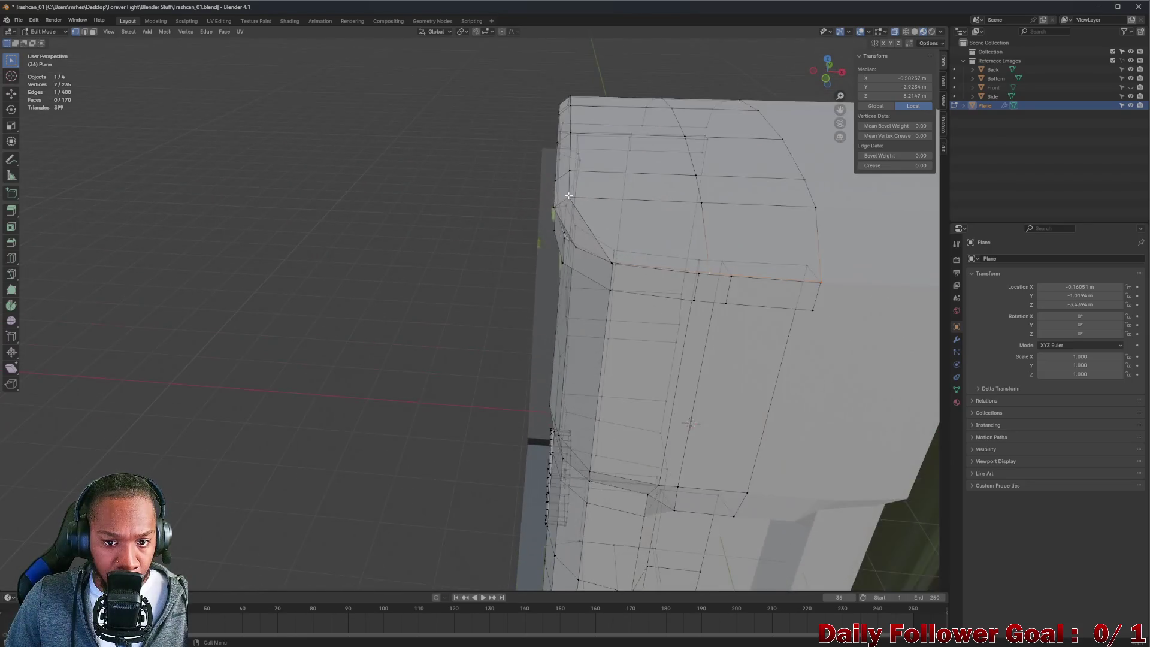
- Nudge the vertex at the lid's upper corner slightly, then clear the selection
{"action": "left_click", "coordinate": [547, 211]}
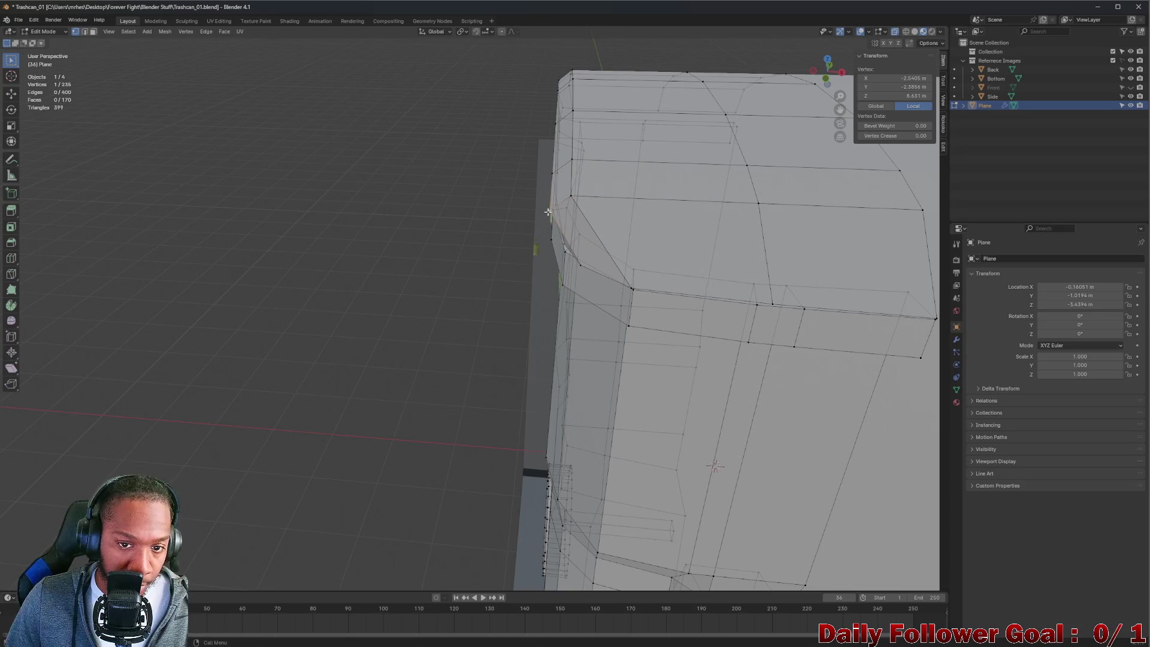
{"action": "key", "text": "g"}
{"action": "left_click", "coordinate": [558, 208]}
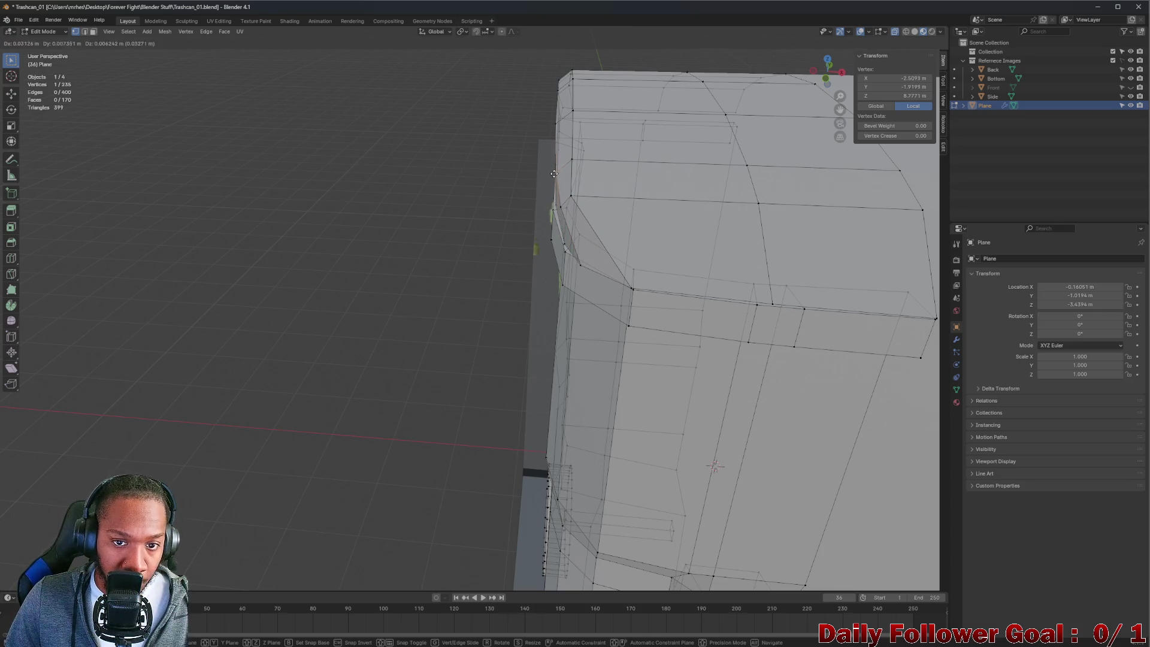
{"action": "left_click", "coordinate": [403, 261]}
{"action": "mouse_move", "coordinate": [403, 261]}
{"action": "middle_mouse_down"}
{"action": "mouse_move", "coordinate": [388, 265]}
{"action": "mouse_move", "coordinate": [426, 249]}
{"action": "mouse_move", "coordinate": [413, 272]}
{"action": "mouse_move", "coordinate": [557, 318]}
{"action": "mouse_move", "coordinate": [552, 341]}
{"action": "mouse_move", "coordinate": [600, 262]}
{"action": "mouse_move", "coordinate": [617, 273]}
{"action": "mouse_move", "coordinate": [479, 378]}
{"action": "mouse_move", "coordinate": [423, 380]}
{"action": "mouse_move", "coordinate": [577, 372]}
{"action": "mouse_move", "coordinate": [615, 393]}
{"action": "mouse_move", "coordinate": [592, 390]}
{"action": "middle_mouse_up"}
{"action": "scroll", "coordinate": [603, 264], "scroll_direction": "up", "scroll_amount": 2}
{"action": "scroll", "coordinate": [659, 276], "scroll_direction": "up", "scroll_amount": 3}
{"action": "scroll", "coordinate": [479, 378], "scroll_direction": "down", "scroll_amount": 3}
- Nudge the lid's front corner vertex and slide it along X
{"action": "left_click", "coordinate": [470, 374]}
{"action": "key", "text": "g"}
{"action": "left_click", "coordinate": [473, 376]}
{"action": "key", "text": "g"}
{"action": "key", "text": "x"}
{"action": "left_click", "coordinate": [580, 404]}
{"action": "mouse_move", "coordinate": [581, 404]}
{"action": "middle_mouse_down"}
{"action": "mouse_move", "coordinate": [433, 359]}
{"action": "mouse_move", "coordinate": [380, 371]}
{"action": "middle_mouse_up"}
{"action": "scroll", "coordinate": [433, 359], "scroll_direction": "up", "scroll_amount": 6}
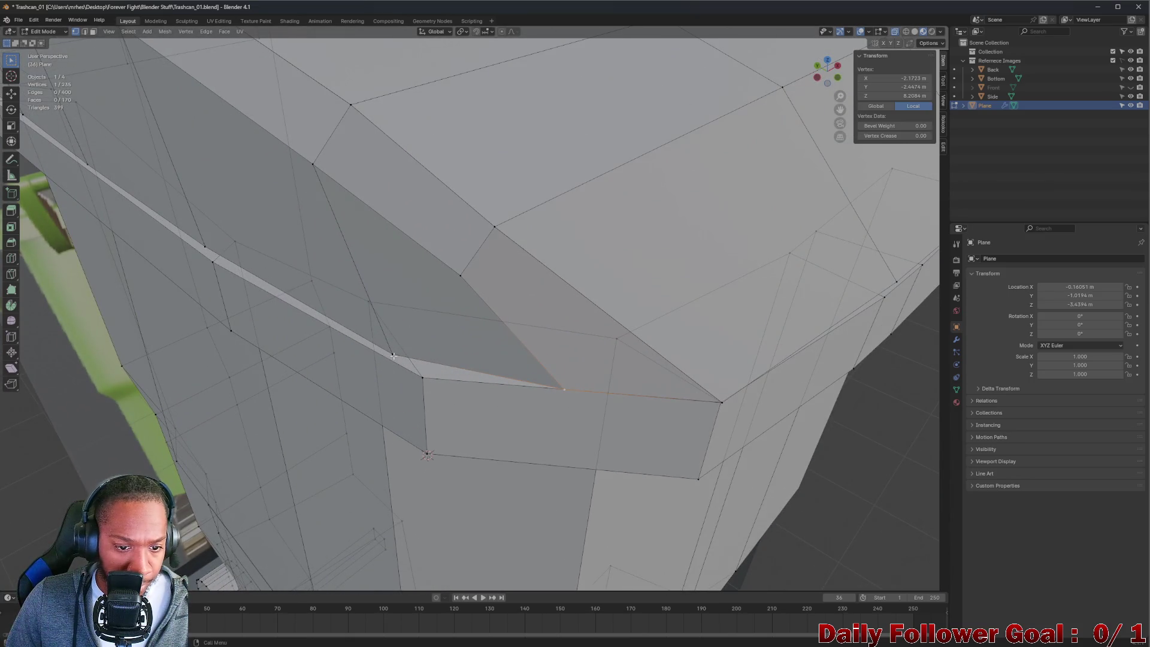
- Align the vertex where the lid meets the rim using X and Y moves
{"action": "left_click", "coordinate": [393, 356]}
{"action": "key", "text": "g"}
{"action": "key", "text": "x"}
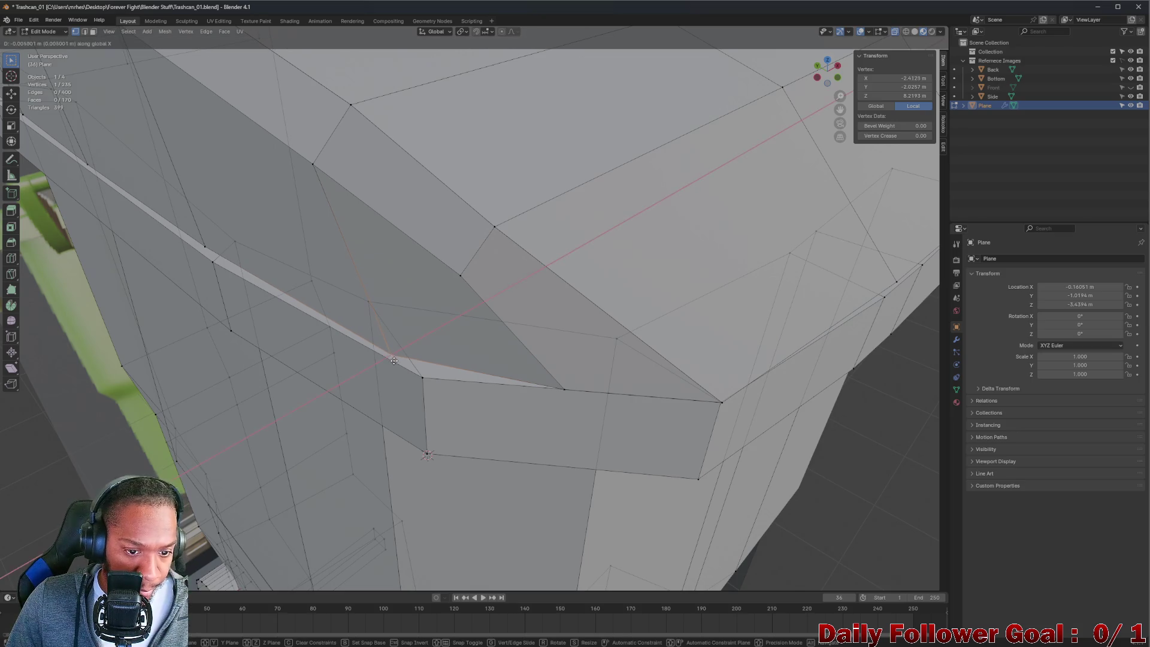
{"action": "left_click", "coordinate": [392, 364]}
{"action": "key", "text": "g"}
{"action": "key", "text": "y"}
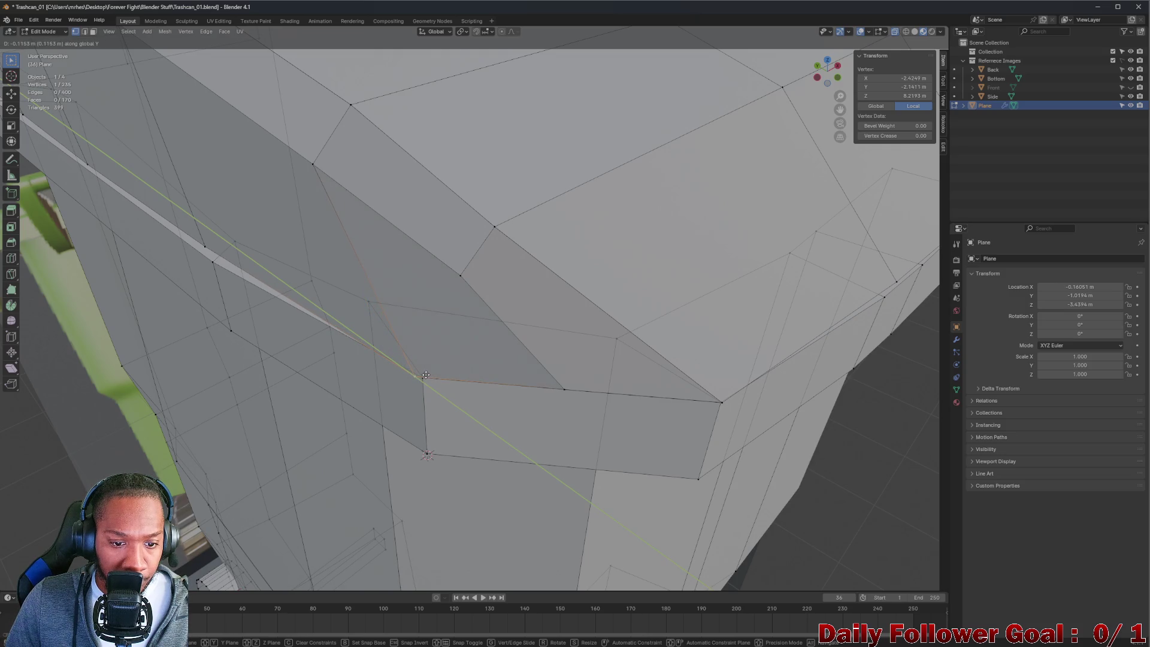
{"action": "left_click", "coordinate": [437, 372]}
{"action": "key", "text": "g"}
{"action": "key", "text": "x"}
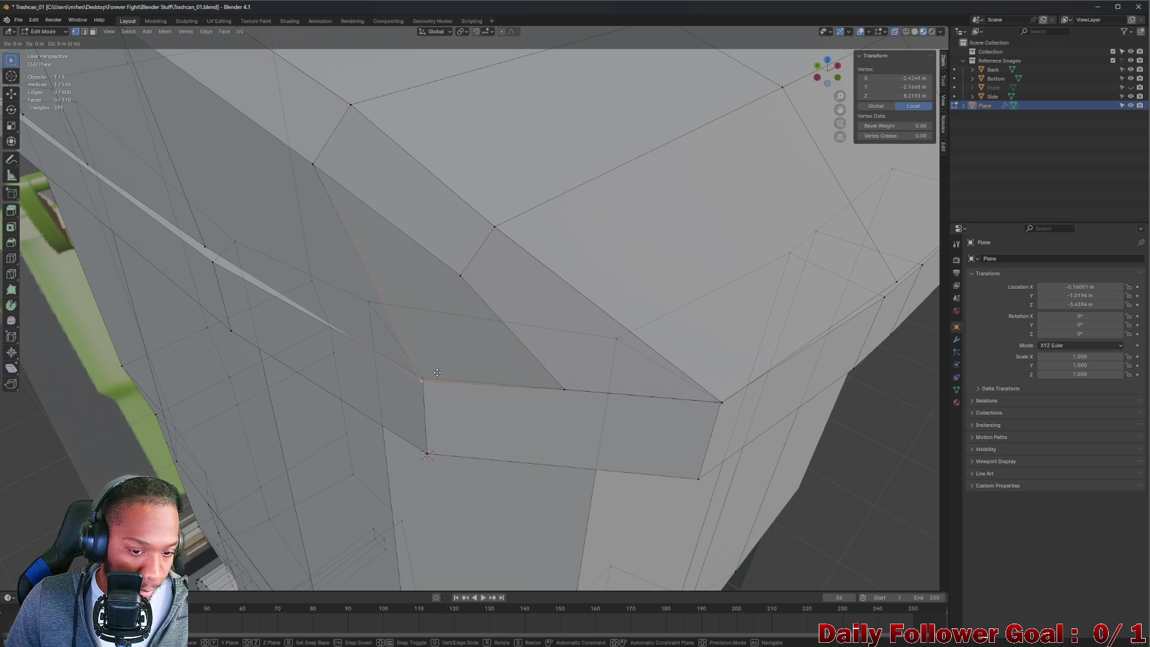
{"action": "left_click", "coordinate": [435, 355]}
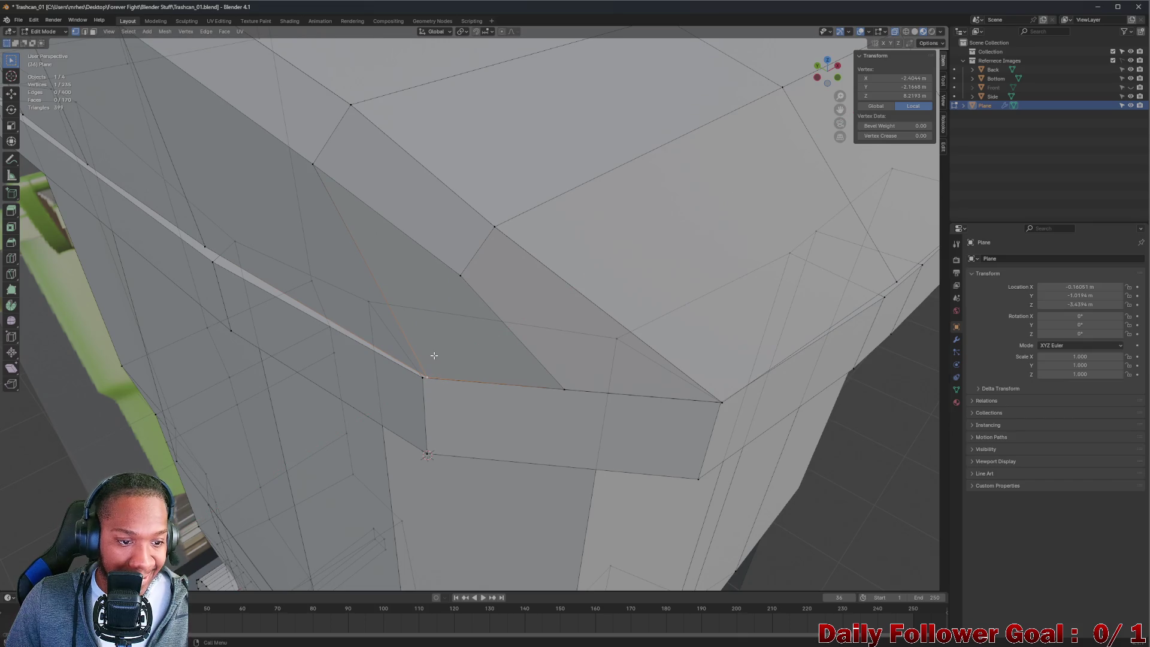
{"action": "key", "text": "g"}
{"action": "key", "text": "y"}
{"action": "key", "text": "y"}
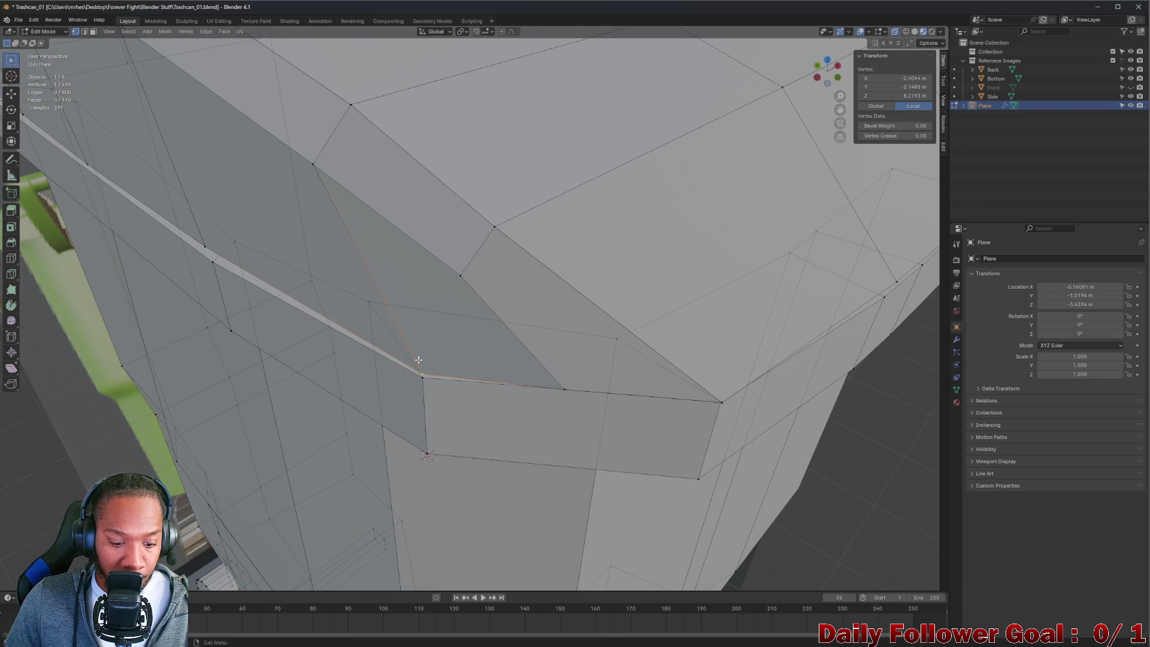
{"action": "key", "text": "x"}
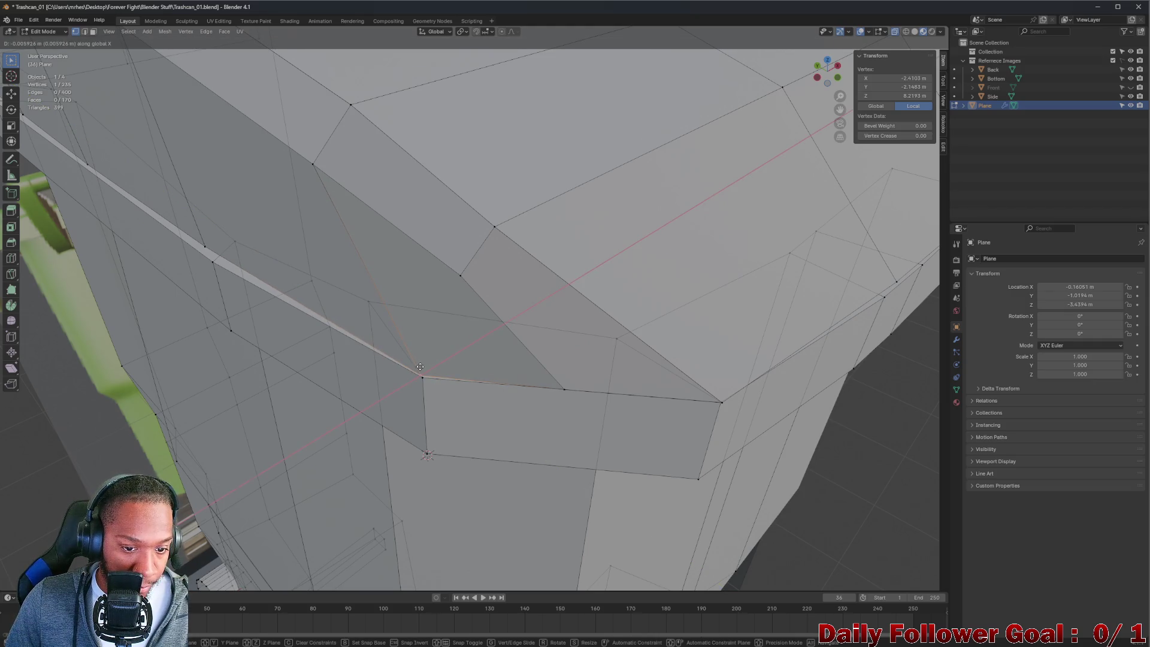
{"action": "left_click", "coordinate": [419, 366]}
- Adjust another rim-edge vertex along Y and then X
{"action": "middle_click_drag", "start_coordinate": [195, 265], "coordinate": [444, 285]}
{"action": "left_click", "coordinate": [373, 277]}
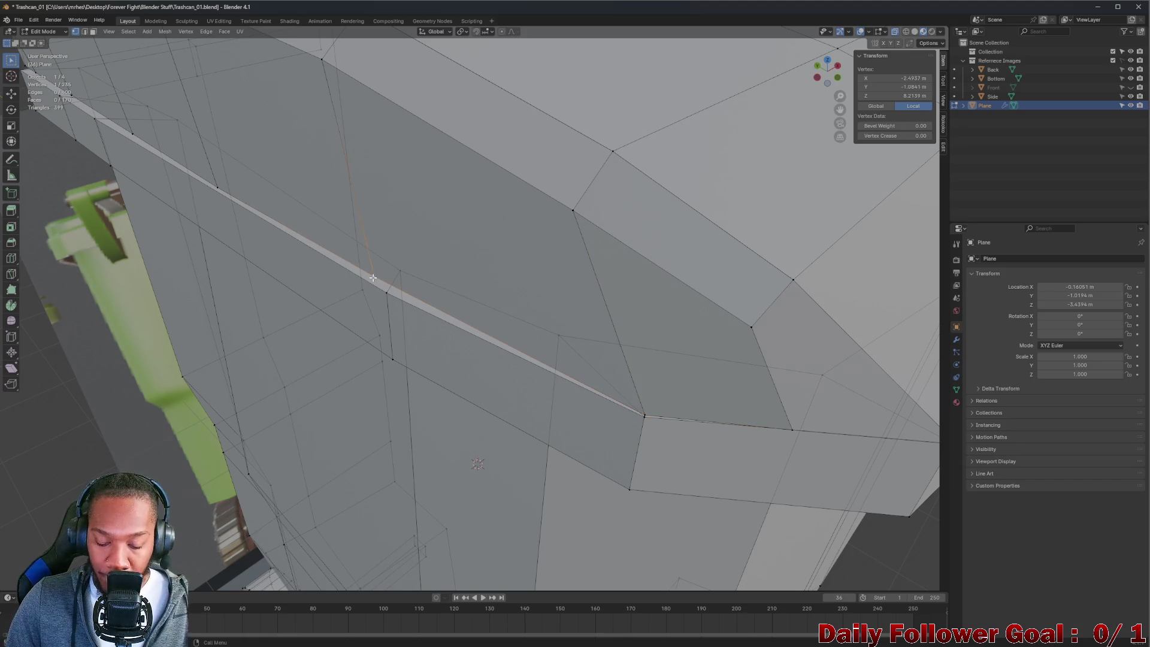
{"action": "key", "text": "g"}
{"action": "key", "text": "y"}
{"action": "left_click", "coordinate": [377, 296]}
{"action": "mouse_move", "coordinate": [337, 288]}
{"action": "middle_mouse_down"}
{"action": "mouse_move", "coordinate": [397, 274]}
{"action": "mouse_move", "coordinate": [392, 291]}
{"action": "mouse_move", "coordinate": [213, 274]}
{"action": "mouse_move", "coordinate": [434, 300]}
{"action": "mouse_move", "coordinate": [744, 244]}
{"action": "mouse_move", "coordinate": [593, 275]}
{"action": "middle_mouse_up"}
{"action": "key", "text": "g"}
{"action": "key", "text": "x"}
{"action": "left_click", "coordinate": [341, 277]}
{"action": "scroll", "coordinate": [213, 274], "scroll_direction": "down", "scroll_amount": 5}
{"action": "scroll", "coordinate": [326, 284], "scroll_direction": "down", "scroll_amount": 3}
{"action": "scroll", "coordinate": [433, 300], "scroll_direction": "down", "scroll_amount": 3}
- Deselect all vertices and return to Object Mode
{"action": "left_click", "coordinate": [744, 243]}
{"action": "left_click", "coordinate": [27, 33]}
{"action": "left_click", "coordinate": [54, 45]}
{"action": "mouse_move", "coordinate": [465, 192]}
{"action": "middle_mouse_down"}
{"action": "mouse_move", "coordinate": [538, 183]}
{"action": "mouse_move", "coordinate": [277, 193]}
{"action": "mouse_move", "coordinate": [128, 180]}
{"action": "mouse_move", "coordinate": [25, 200]}
{"action": "mouse_move", "coordinate": [491, 210]}
{"action": "mouse_move", "coordinate": [501, 228]}
{"action": "mouse_move", "coordinate": [560, 211]}
{"action": "mouse_move", "coordinate": [275, 247]}
{"action": "mouse_move", "coordinate": [628, 252]}
{"action": "middle_mouse_up"}
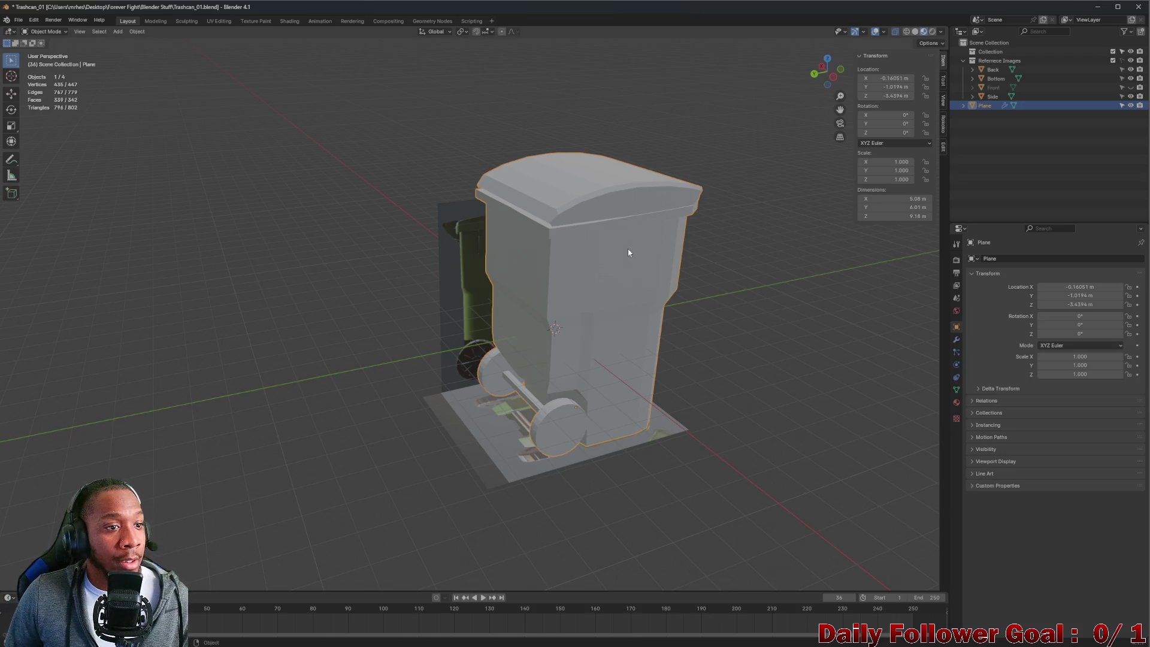
{"action": "mouse_move", "coordinate": [596, 220]}
{"action": "middle_mouse_down"}
{"action": "mouse_move", "coordinate": [685, 209]}
{"action": "mouse_move", "coordinate": [608, 246]}
{"action": "mouse_move", "coordinate": [476, 273]}
{"action": "mouse_move", "coordinate": [472, 254]}
{"action": "mouse_move", "coordinate": [551, 229]}
{"action": "mouse_move", "coordinate": [601, 236]}
{"action": "mouse_move", "coordinate": [446, 228]}
{"action": "middle_mouse_up"}
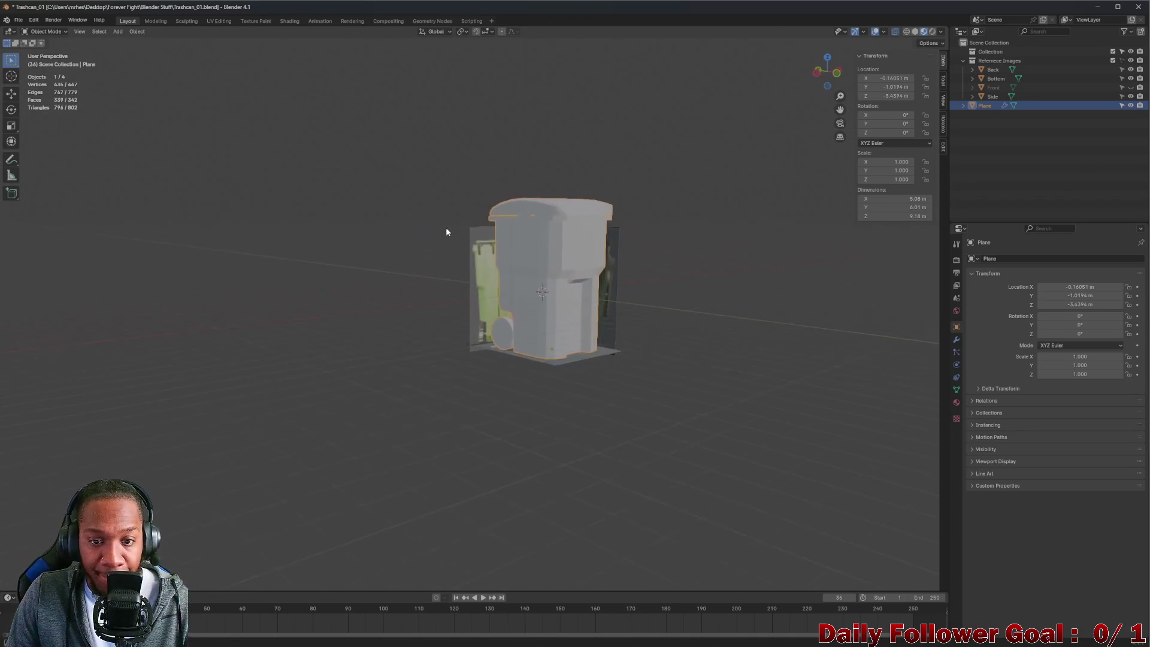
{"action": "middle_click_drag", "start_coordinate": [612, 273], "coordinate": [596, 270]}
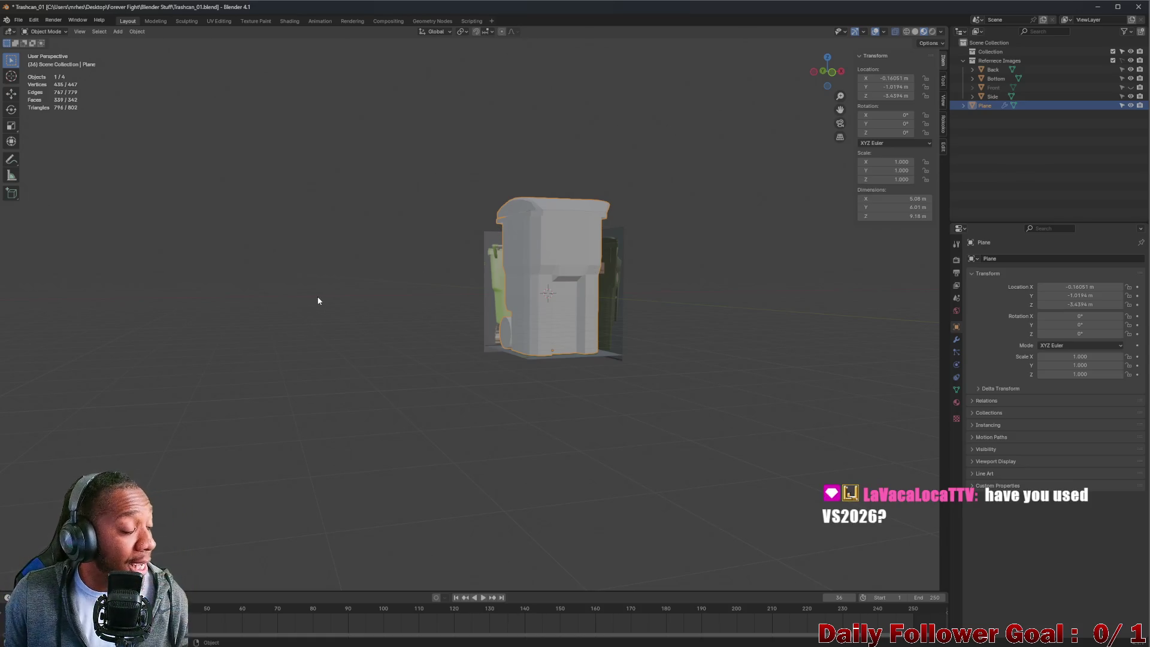
{"action": "mouse_move", "coordinate": [317, 302]}
{"action": "middle_mouse_down"}
{"action": "mouse_move", "coordinate": [497, 361]}
{"action": "mouse_move", "coordinate": [526, 337]}
{"action": "mouse_move", "coordinate": [518, 302]}
{"action": "mouse_move", "coordinate": [550, 311]}
{"action": "middle_mouse_up"}
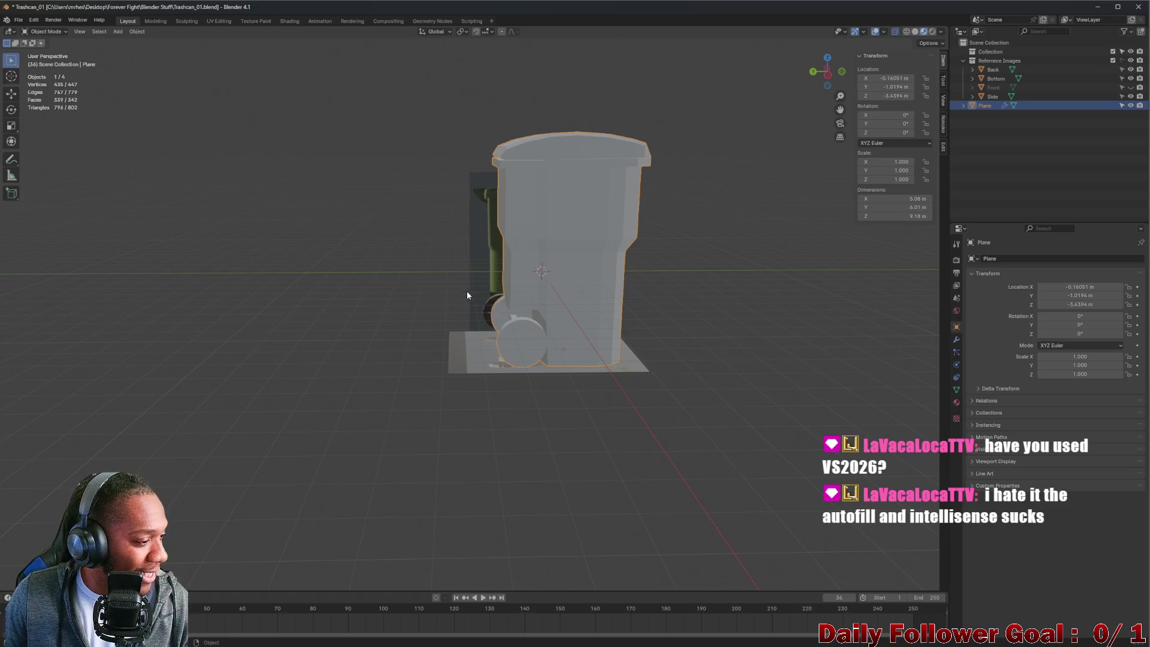
- Orbit around the trash can's front, sides and wheels, then open the Add > Mesh menu
{"action": "mouse_move", "coordinate": [462, 235]}
{"action": "middle_mouse_down"}
{"action": "mouse_move", "coordinate": [543, 257]}
{"action": "mouse_move", "coordinate": [572, 250]}
{"action": "mouse_move", "coordinate": [557, 263]}
{"action": "middle_mouse_up"}
{"action": "scroll", "coordinate": [557, 262], "scroll_direction": "up", "scroll_amount": 3}
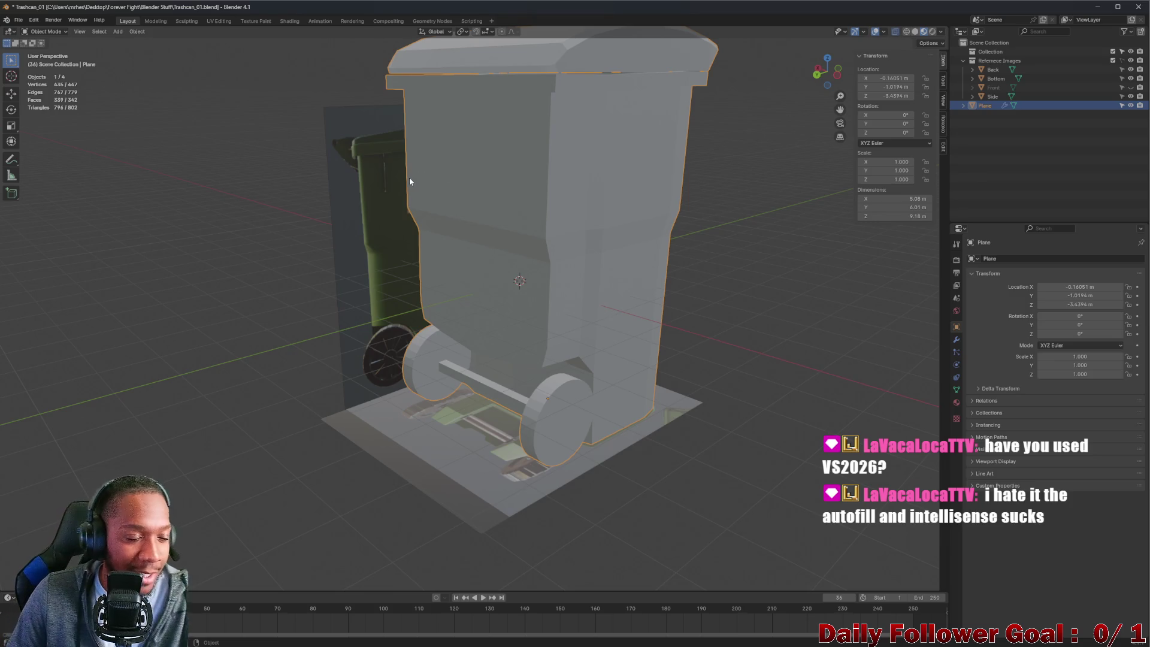
{"action": "scroll", "coordinate": [418, 175], "scroll_direction": "down", "scroll_amount": 3}
{"action": "mouse_move", "coordinate": [392, 199]}
{"action": "middle_mouse_down"}
{"action": "mouse_move", "coordinate": [465, 215]}
{"action": "mouse_move", "coordinate": [452, 205]}
{"action": "mouse_move", "coordinate": [476, 115]}
{"action": "mouse_move", "coordinate": [402, 101]}
{"action": "mouse_move", "coordinate": [436, 108]}
{"action": "middle_mouse_up"}
{"action": "scroll", "coordinate": [417, 224], "scroll_direction": "up", "scroll_amount": 2}
{"action": "mouse_move", "coordinate": [417, 224]}
{"action": "middle_mouse_down"}
{"action": "mouse_move", "coordinate": [431, 236]}
{"action": "mouse_move", "coordinate": [625, 246]}
{"action": "mouse_move", "coordinate": [480, 242]}
{"action": "middle_mouse_up"}
{"action": "mouse_move", "coordinate": [533, 295]}
{"action": "middle_mouse_down"}
{"action": "mouse_move", "coordinate": [545, 292]}
{"action": "mouse_move", "coordinate": [526, 292]}
{"action": "middle_mouse_up"}
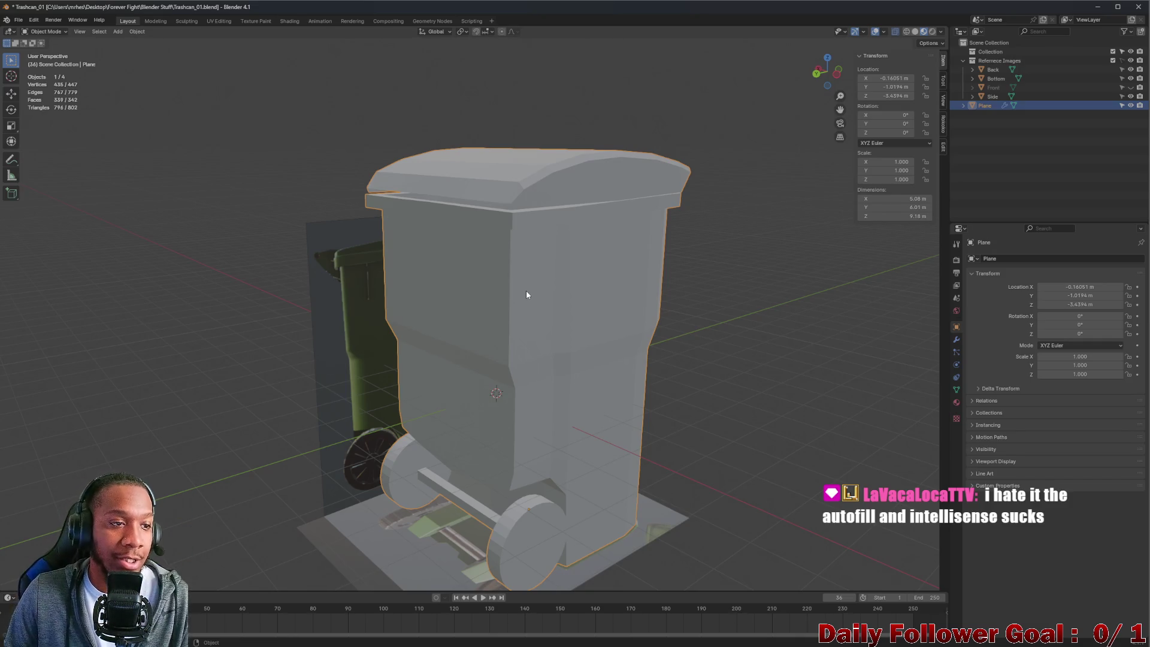
{"action": "left_click", "coordinate": [117, 32]}
{"action": "mouse_move", "coordinate": [134, 46]}
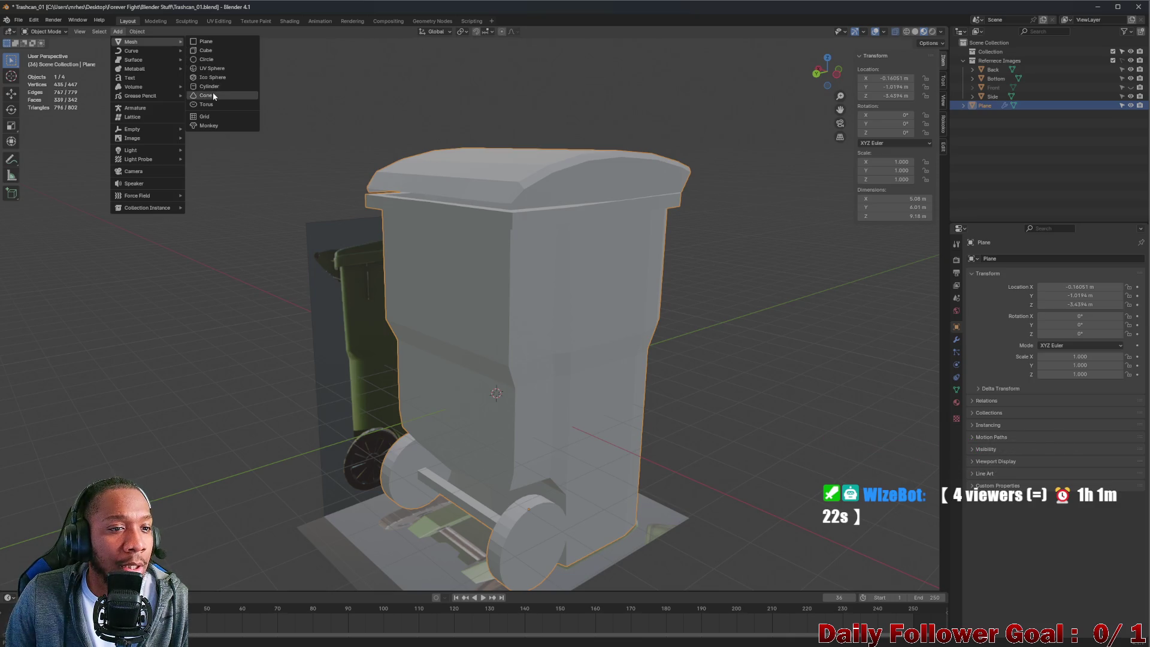
- Add a separate Cube object, try positioning it, then delete it
{"action": "left_click", "coordinate": [216, 51]}
{"action": "scroll", "coordinate": [446, 283], "scroll_direction": "up", "scroll_amount": 1}
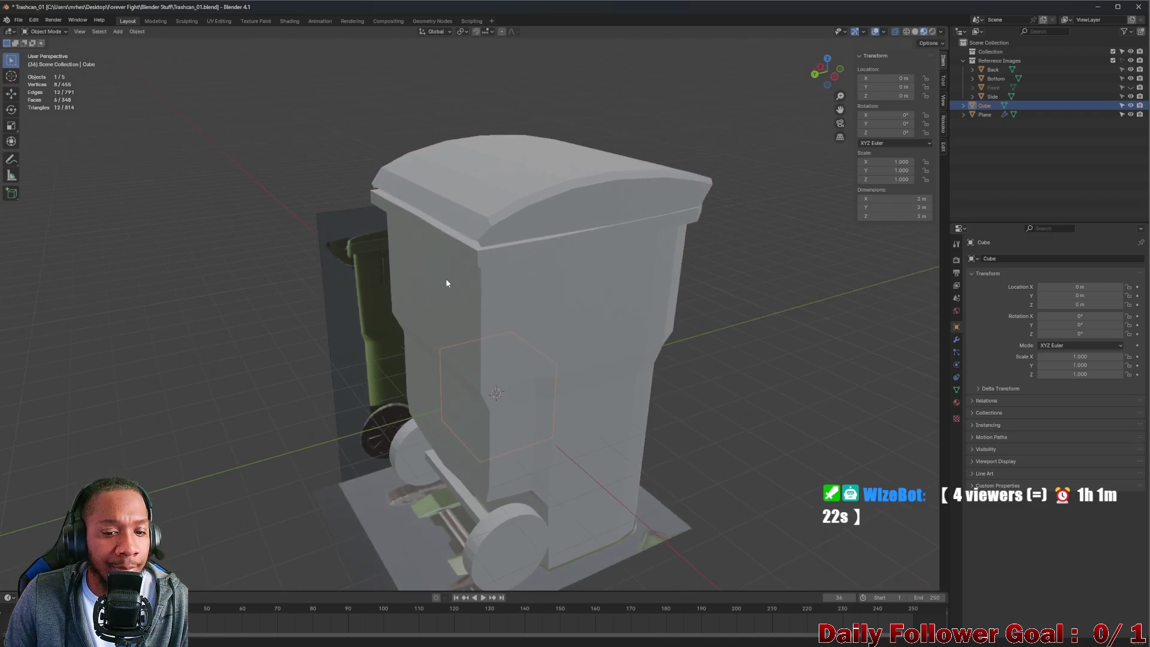
{"action": "middle_click_drag", "start_coordinate": [388, 317], "coordinate": [335, 251]}
{"action": "key", "text": "g"}
{"action": "left_click", "coordinate": [331, 96]}
{"action": "mouse_move", "coordinate": [331, 96]}
{"action": "middle_mouse_down"}
{"action": "mouse_move", "coordinate": [458, 205]}
{"action": "mouse_move", "coordinate": [476, 203]}
{"action": "middle_mouse_up"}
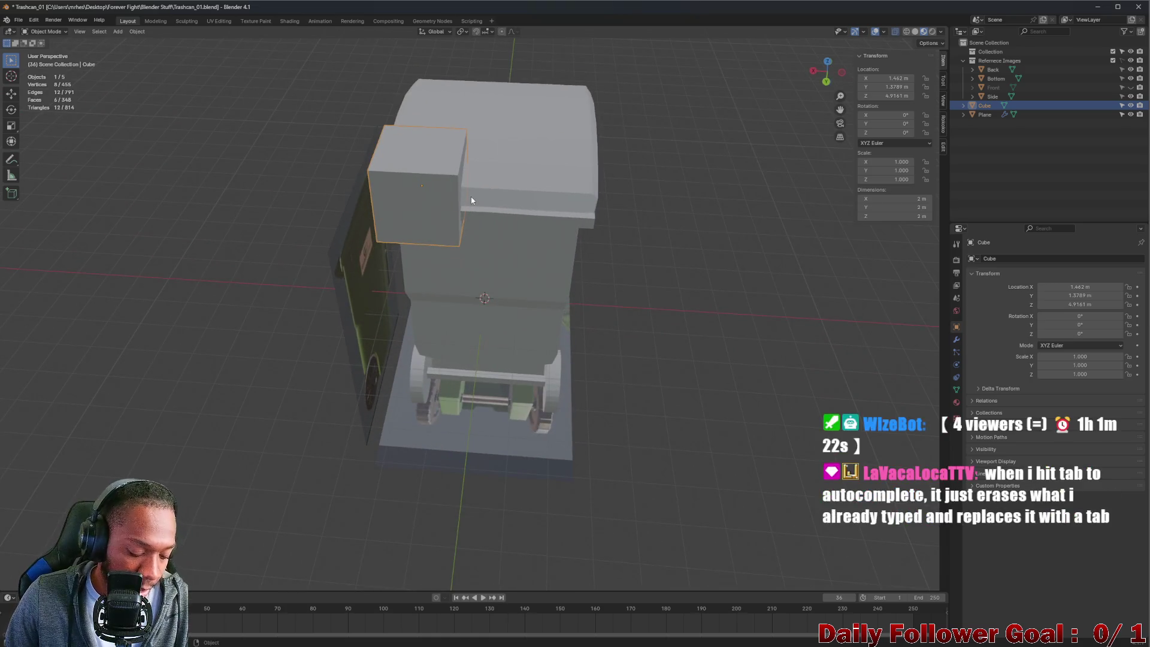
{"action": "key", "text": "g"}
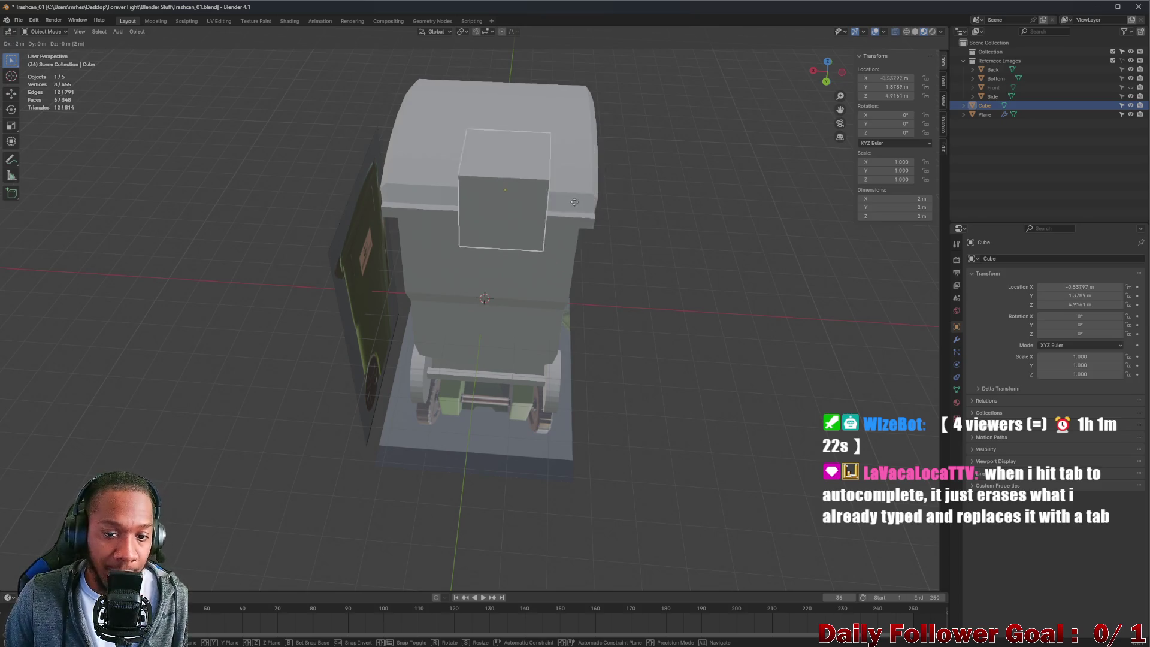
{"action": "right_click", "coordinate": [506, 279]}
{"action": "key", "text": "Delete"}
{"action": "left_click", "coordinate": [505, 280]}
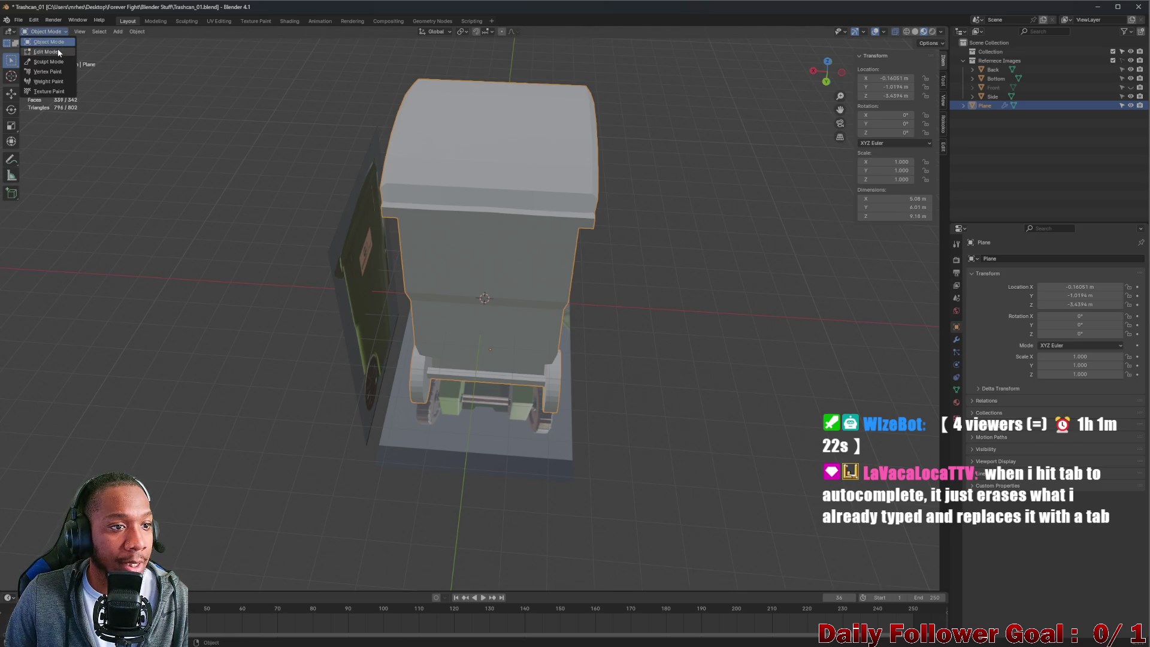
- In Edit Mode on the Plane, add a cube to the mesh and move it up beside the lid
{"action": "left_click", "coordinate": [58, 52]}
{"action": "middle_click_drag", "start_coordinate": [547, 260], "coordinate": [463, 229]}
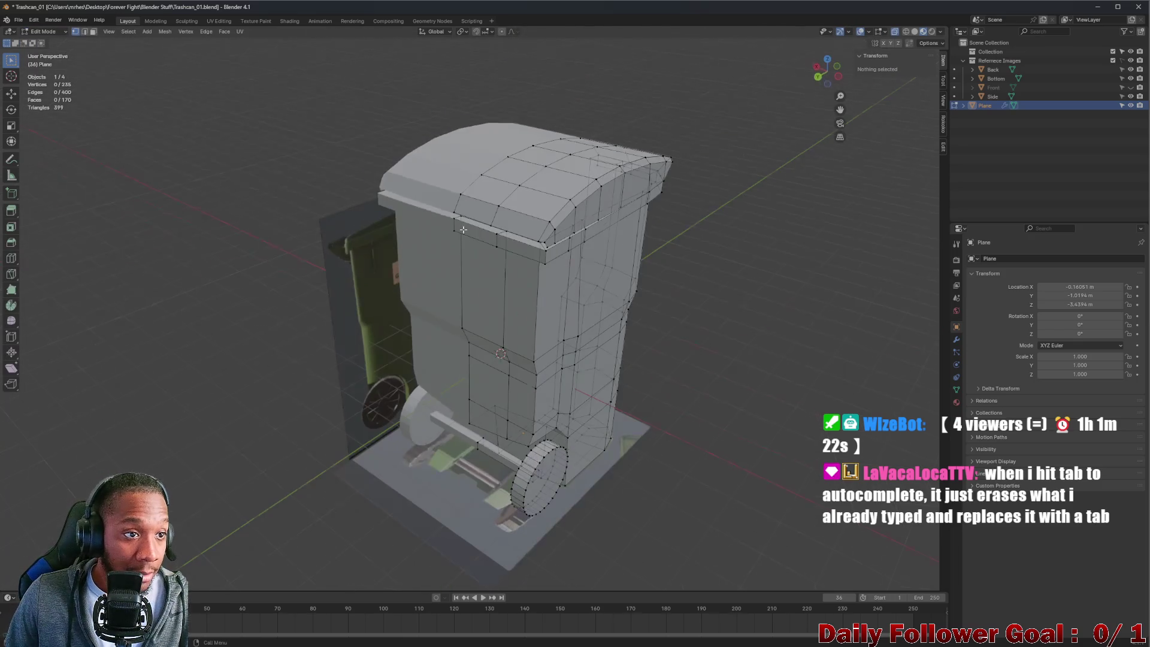
{"action": "left_click", "coordinate": [147, 31]}
{"action": "left_click", "coordinate": [161, 57]}
{"action": "mouse_move", "coordinate": [455, 312]}
{"action": "middle_mouse_down"}
{"action": "mouse_move", "coordinate": [526, 342]}
{"action": "mouse_move", "coordinate": [512, 281]}
{"action": "middle_mouse_up"}
{"action": "key", "text": "g"}
{"action": "left_click", "coordinate": [500, 240]}
{"action": "mouse_move", "coordinate": [500, 239]}
{"action": "middle_mouse_down"}
{"action": "mouse_move", "coordinate": [481, 181]}
{"action": "mouse_move", "coordinate": [427, 252]}
{"action": "middle_mouse_up"}
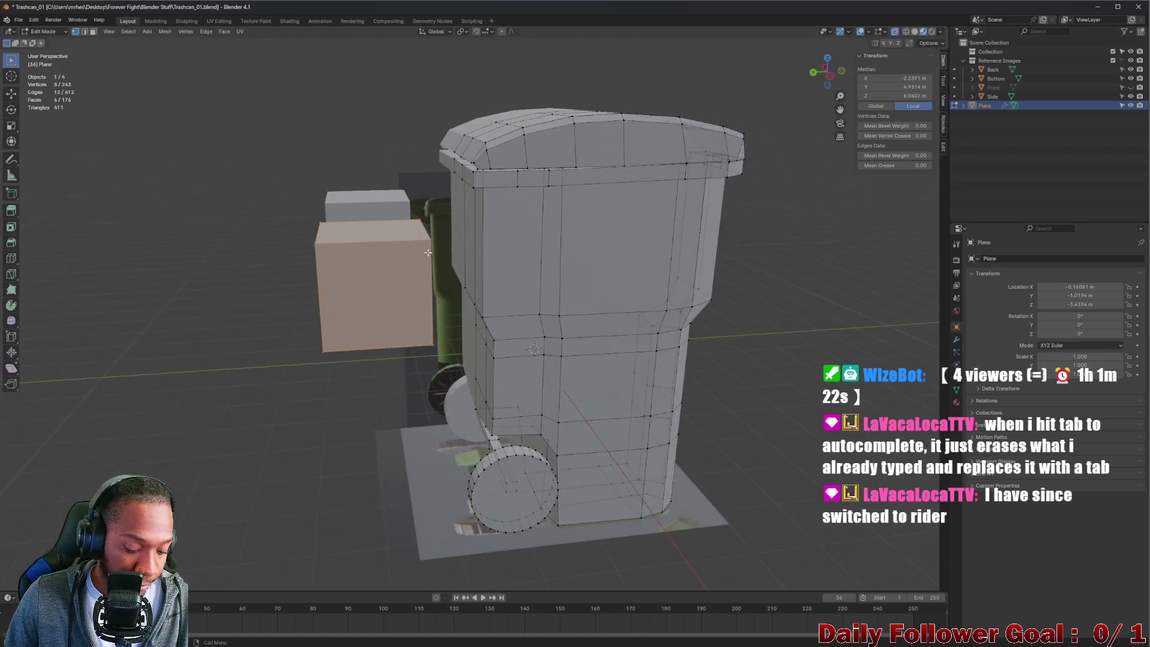
- Move the new cube up beside the lid and shrink it to a small block
{"action": "key", "text": "g"}
{"action": "left_click", "coordinate": [479, 198]}
{"action": "mouse_move", "coordinate": [479, 197]}
{"action": "middle_mouse_down"}
{"action": "mouse_move", "coordinate": [513, 175]}
{"action": "mouse_move", "coordinate": [423, 174]}
{"action": "mouse_move", "coordinate": [449, 243]}
{"action": "middle_mouse_up"}
{"action": "scroll", "coordinate": [423, 174], "scroll_direction": "up", "scroll_amount": 4}
{"action": "scroll", "coordinate": [426, 159], "scroll_direction": "down", "scroll_amount": 3}
{"action": "key", "text": "g"}
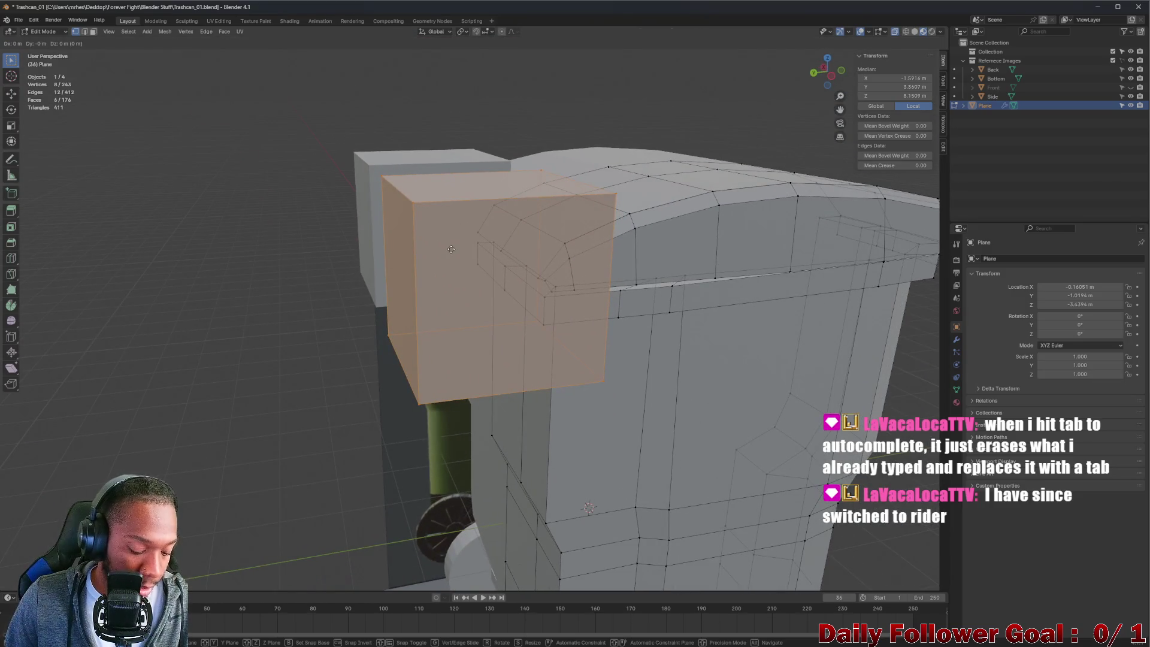
{"action": "left_click", "coordinate": [449, 216]}
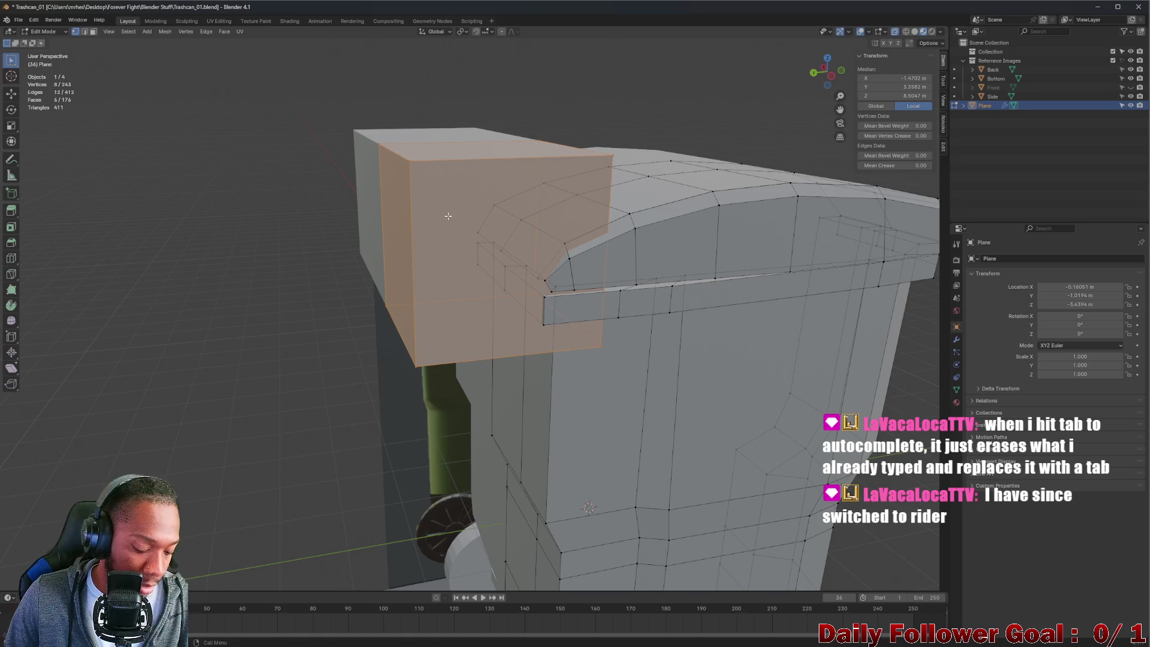
{"action": "key", "text": "s"}
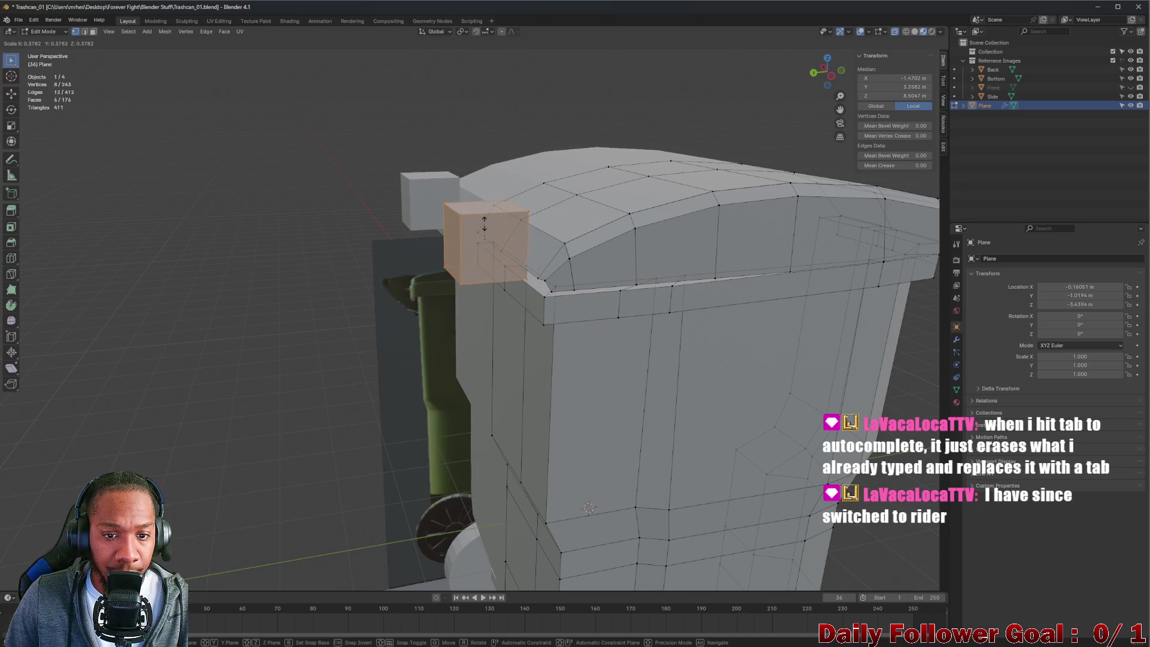
{"action": "left_click", "coordinate": [484, 220]}
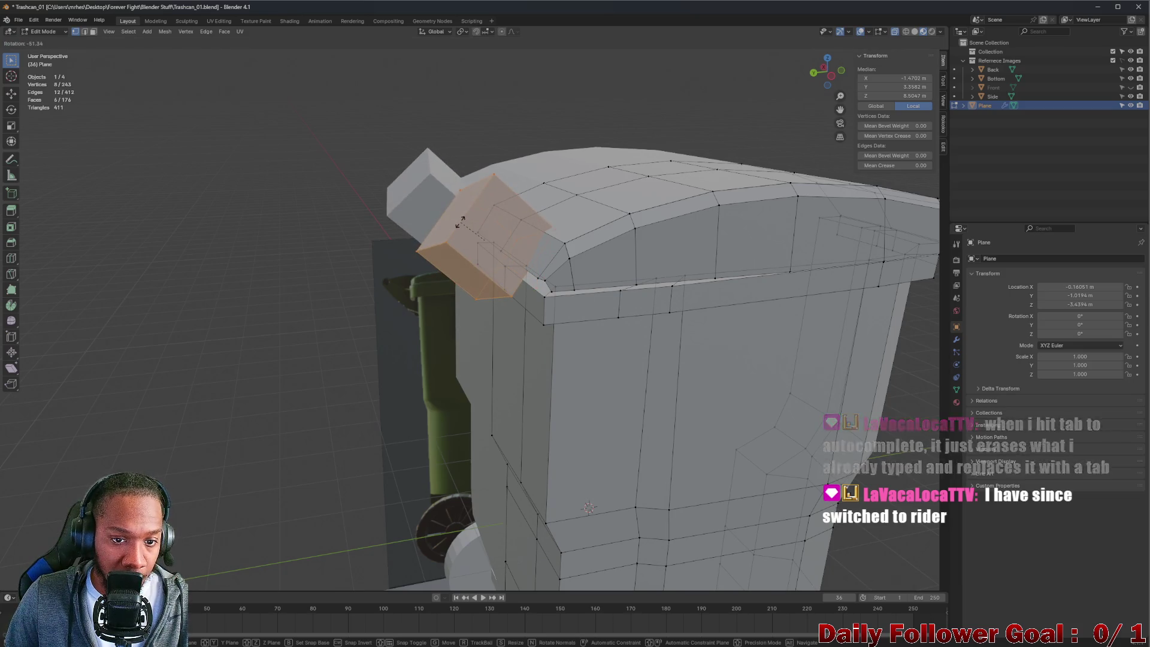
- Tilt the block around the X axis to match the slope of the lid
{"action": "key", "text": "Escape"}
{"action": "key", "text": "r"}
{"action": "key", "text": "x"}
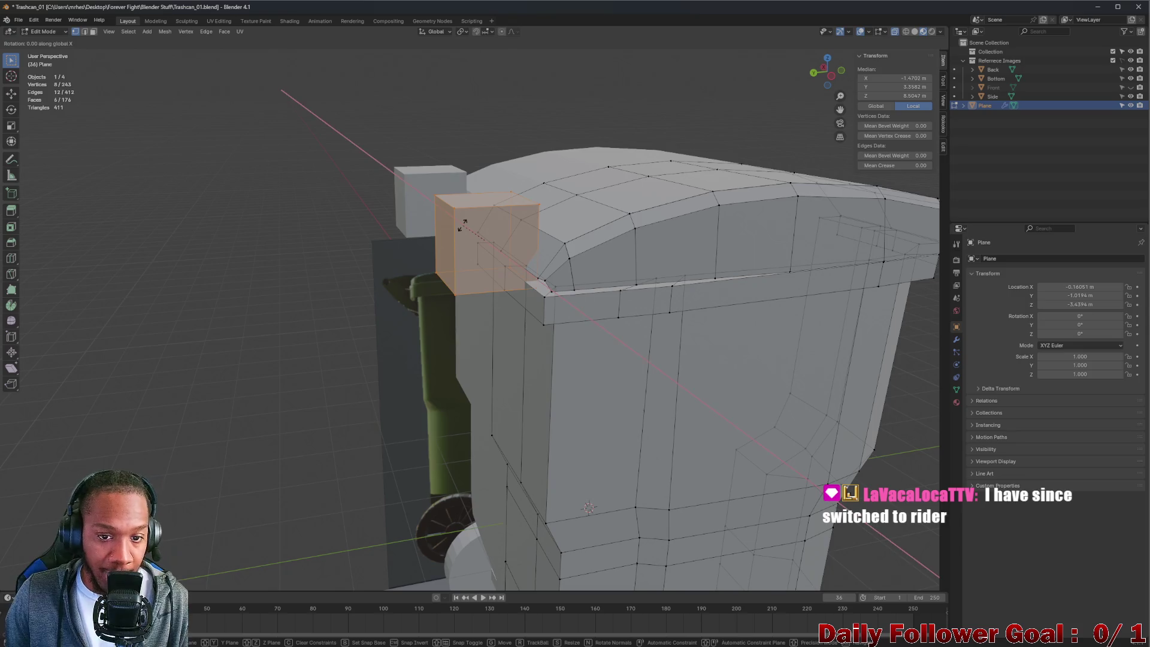
{"action": "left_click", "coordinate": [340, 317]}
{"action": "middle_click_drag", "start_coordinate": [397, 266], "coordinate": [418, 243]}
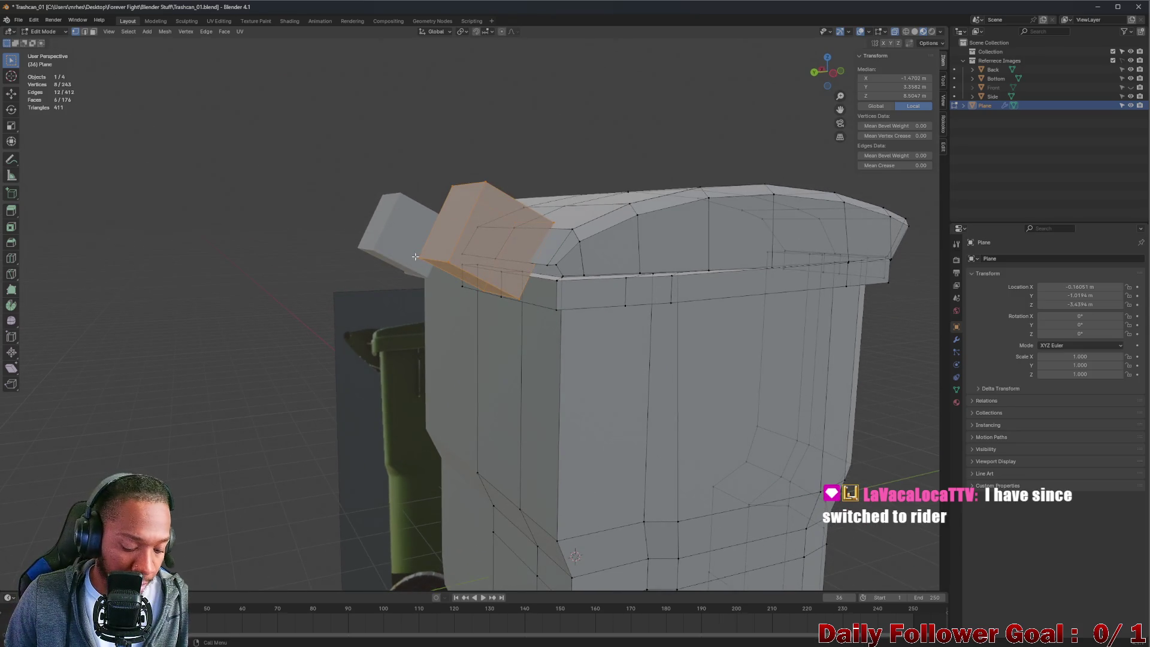
{"action": "key", "text": "s"}
{"action": "key", "text": "x"}
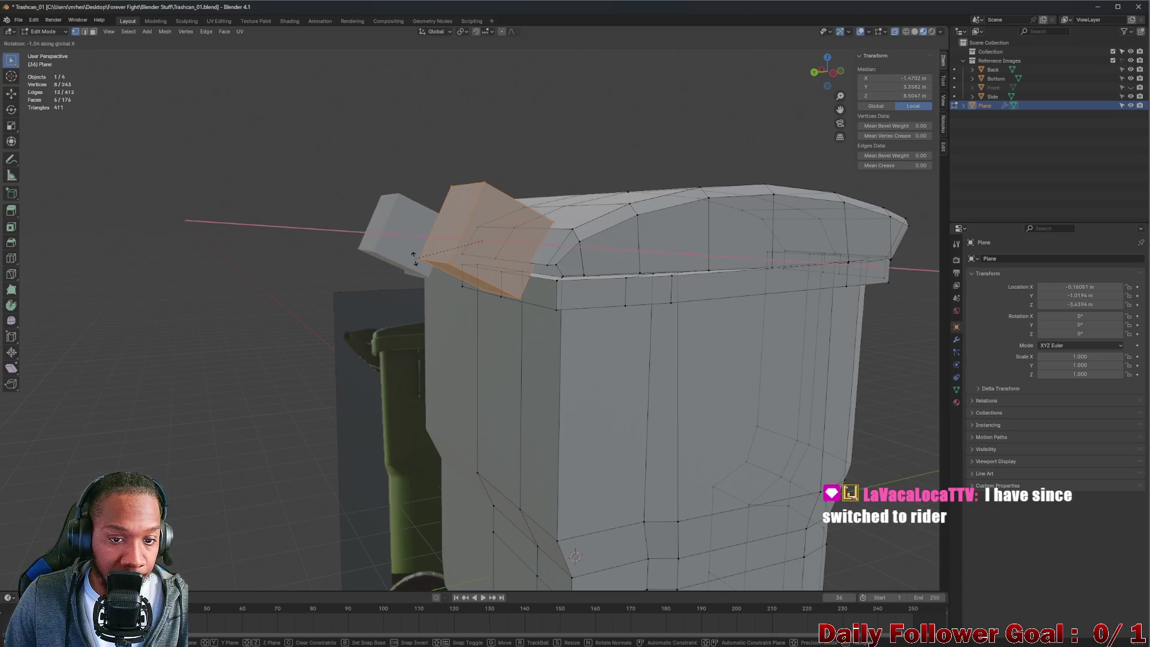
{"action": "left_click", "coordinate": [429, 239]}
{"action": "mouse_move", "coordinate": [431, 237]}
{"action": "middle_mouse_down"}
{"action": "mouse_move", "coordinate": [371, 241]}
{"action": "mouse_move", "coordinate": [429, 243]}
{"action": "mouse_move", "coordinate": [497, 277]}
{"action": "mouse_move", "coordinate": [547, 285]}
{"action": "middle_mouse_up"}
- Lower the block onto the lid's back edge, stretch it along X and reposition it
{"action": "key", "text": "g"}
{"action": "left_click", "coordinate": [468, 274]}
{"action": "key", "text": "x"}
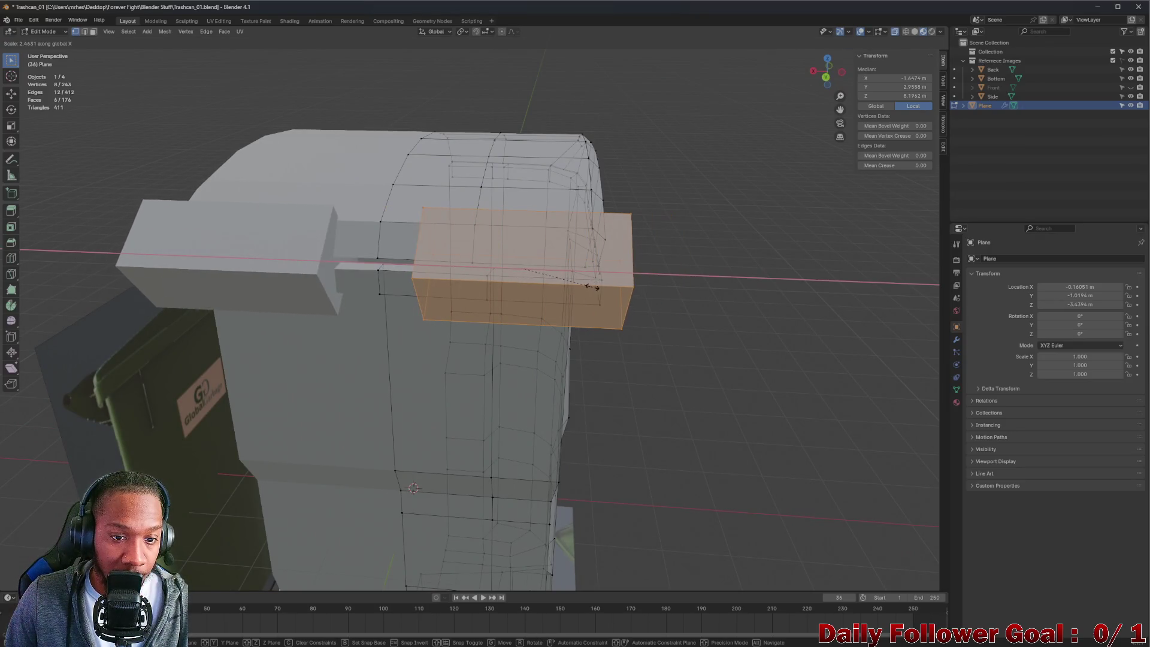
{"action": "left_click", "coordinate": [599, 286]}
{"action": "mouse_move", "coordinate": [544, 272]}
{"action": "middle_mouse_down"}
{"action": "mouse_move", "coordinate": [565, 247]}
{"action": "mouse_move", "coordinate": [560, 267]}
{"action": "mouse_move", "coordinate": [530, 271]}
{"action": "middle_mouse_up"}
{"action": "key", "text": "g"}
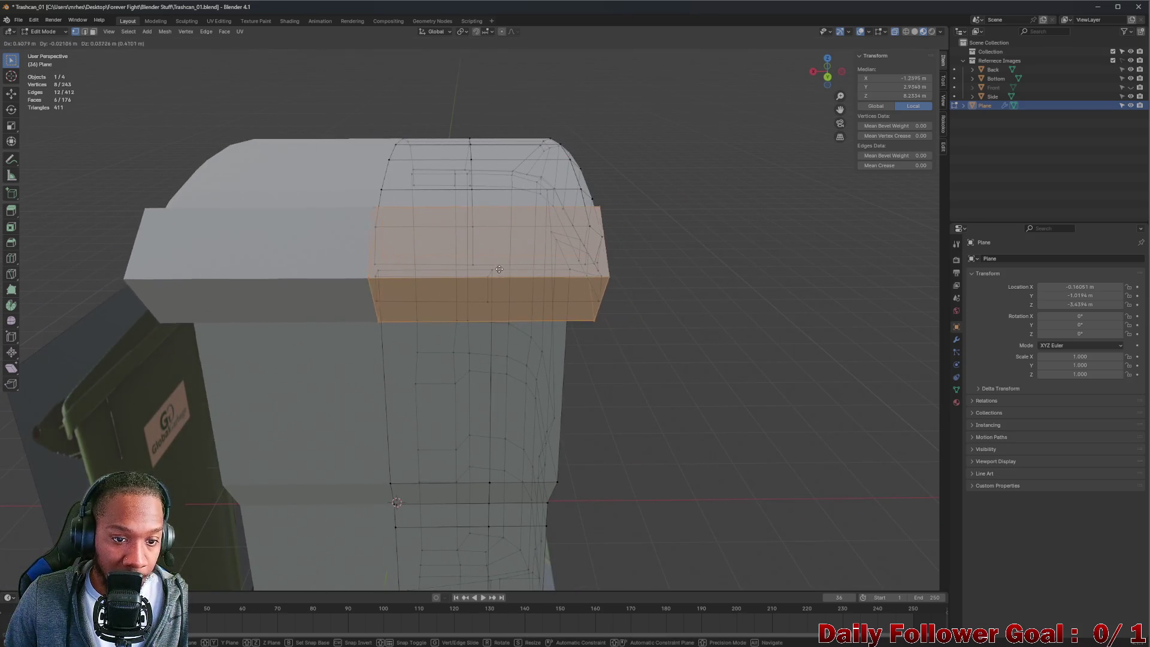
{"action": "left_click", "coordinate": [497, 270]}
{"action": "mouse_move", "coordinate": [495, 267]}
{"action": "middle_mouse_down"}
{"action": "mouse_move", "coordinate": [398, 252]}
{"action": "mouse_move", "coordinate": [451, 270]}
{"action": "middle_mouse_up"}
{"action": "scroll", "coordinate": [423, 256], "scroll_direction": "down", "scroll_amount": 5}
{"action": "scroll", "coordinate": [451, 271], "scroll_direction": "up", "scroll_amount": 4}
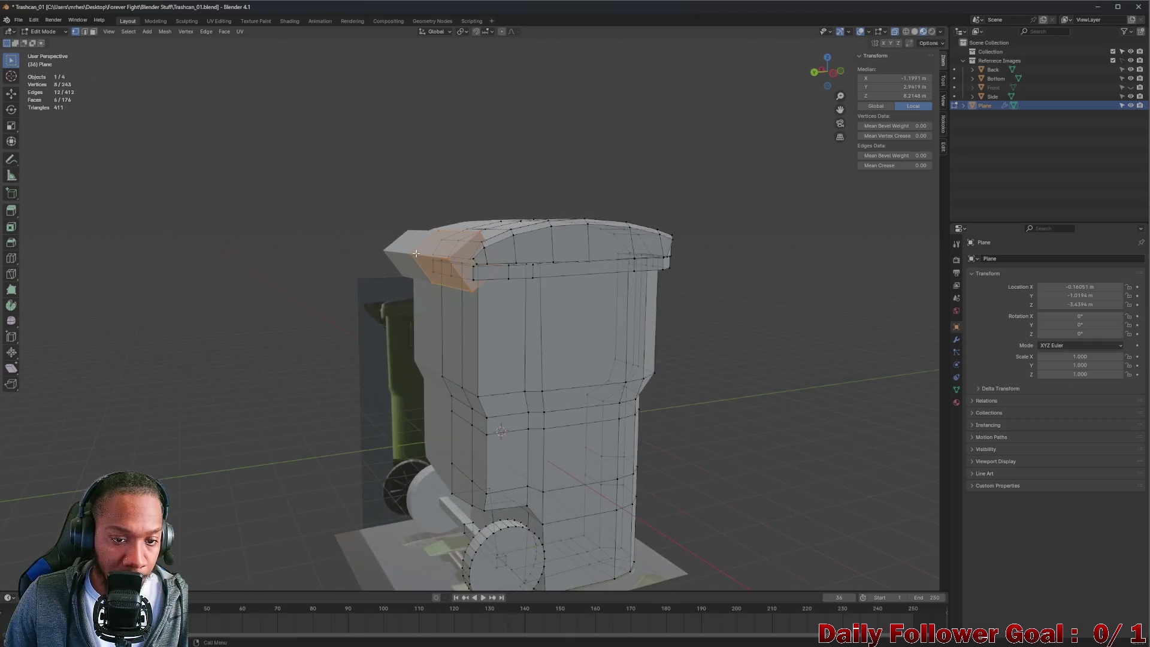
- Shrink the hinge block, thin it along Y, adjust its X width, then deselect everything
{"action": "key", "text": "s"}
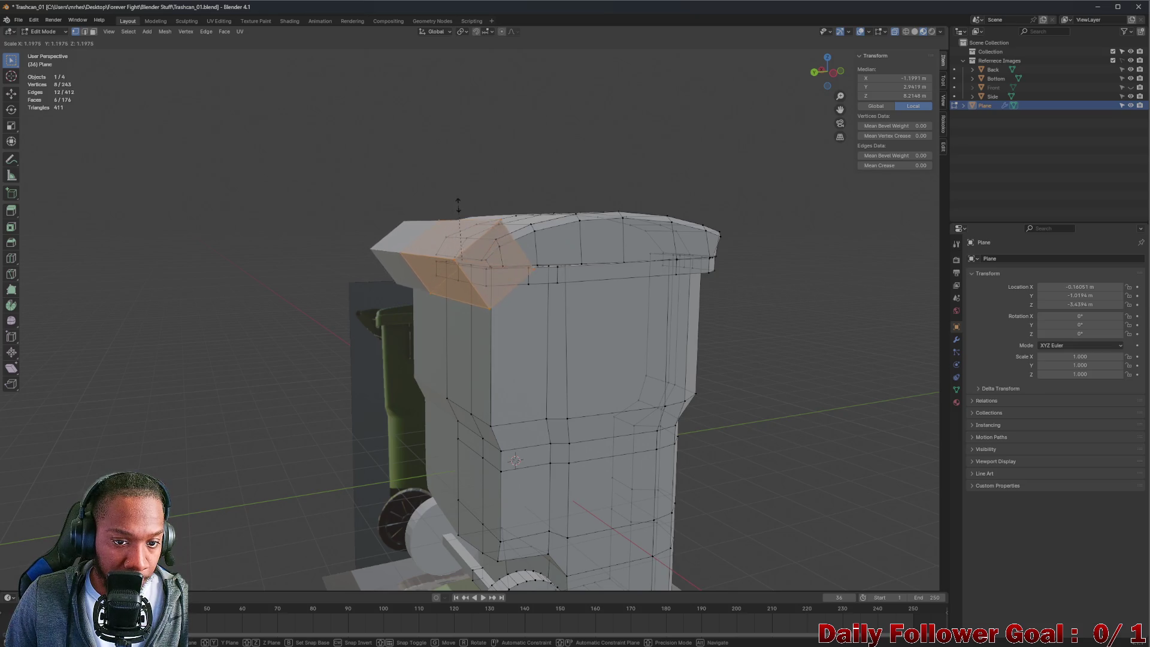
{"action": "left_click", "coordinate": [444, 238]}
{"action": "middle_click_drag", "start_coordinate": [445, 238], "coordinate": [454, 273]}
{"action": "key", "text": "s"}
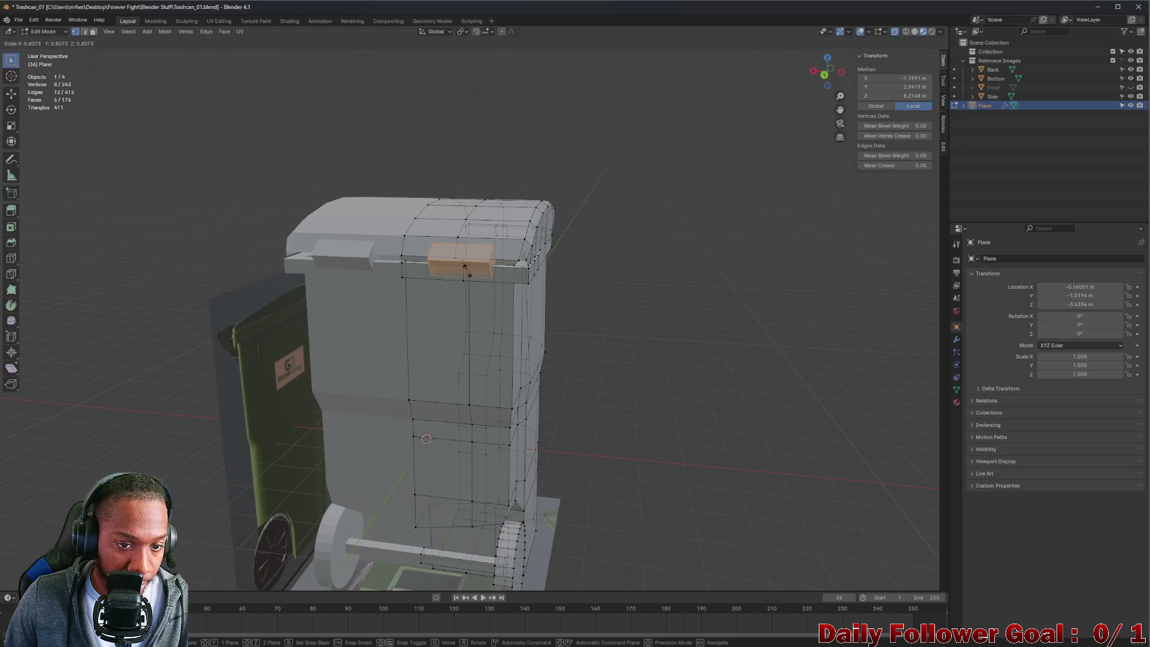
{"action": "key", "text": "y"}
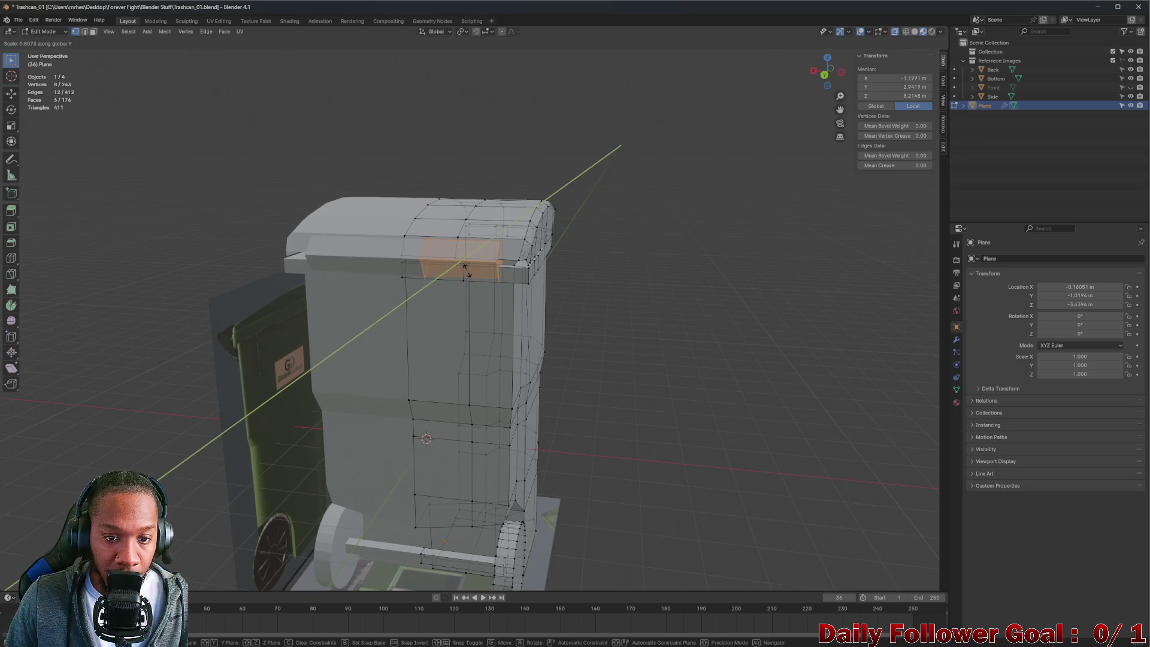
{"action": "left_click", "coordinate": [500, 272]}
{"action": "key", "text": "x"}
{"action": "left_click", "coordinate": [525, 269]}
{"action": "mouse_move", "coordinate": [524, 269]}
{"action": "middle_mouse_down"}
{"action": "mouse_move", "coordinate": [569, 260]}
{"action": "mouse_move", "coordinate": [705, 285]}
{"action": "mouse_move", "coordinate": [290, 236]}
{"action": "mouse_move", "coordinate": [351, 236]}
{"action": "mouse_move", "coordinate": [367, 262]}
{"action": "mouse_move", "coordinate": [505, 259]}
{"action": "mouse_move", "coordinate": [348, 262]}
{"action": "mouse_move", "coordinate": [396, 269]}
{"action": "mouse_move", "coordinate": [372, 256]}
{"action": "middle_mouse_up"}
{"action": "key", "text": "alt+a"}
- Return to Object Mode, inspect the lid hinge from a three-quarter view, deselect and save Trashcan_01.blend
{"action": "left_click", "coordinate": [40, 32]}
{"action": "left_click", "coordinate": [38, 42]}
{"action": "mouse_move", "coordinate": [139, 144]}
{"action": "middle_mouse_down"}
{"action": "mouse_move", "coordinate": [256, 205]}
{"action": "mouse_move", "coordinate": [429, 195]}
{"action": "mouse_move", "coordinate": [397, 239]}
{"action": "mouse_move", "coordinate": [243, 218]}
{"action": "mouse_move", "coordinate": [210, 192]}
{"action": "mouse_move", "coordinate": [470, 289]}
{"action": "mouse_move", "coordinate": [435, 309]}
{"action": "mouse_move", "coordinate": [443, 316]}
{"action": "mouse_move", "coordinate": [462, 297]}
{"action": "mouse_move", "coordinate": [401, 298]}
{"action": "middle_mouse_up"}
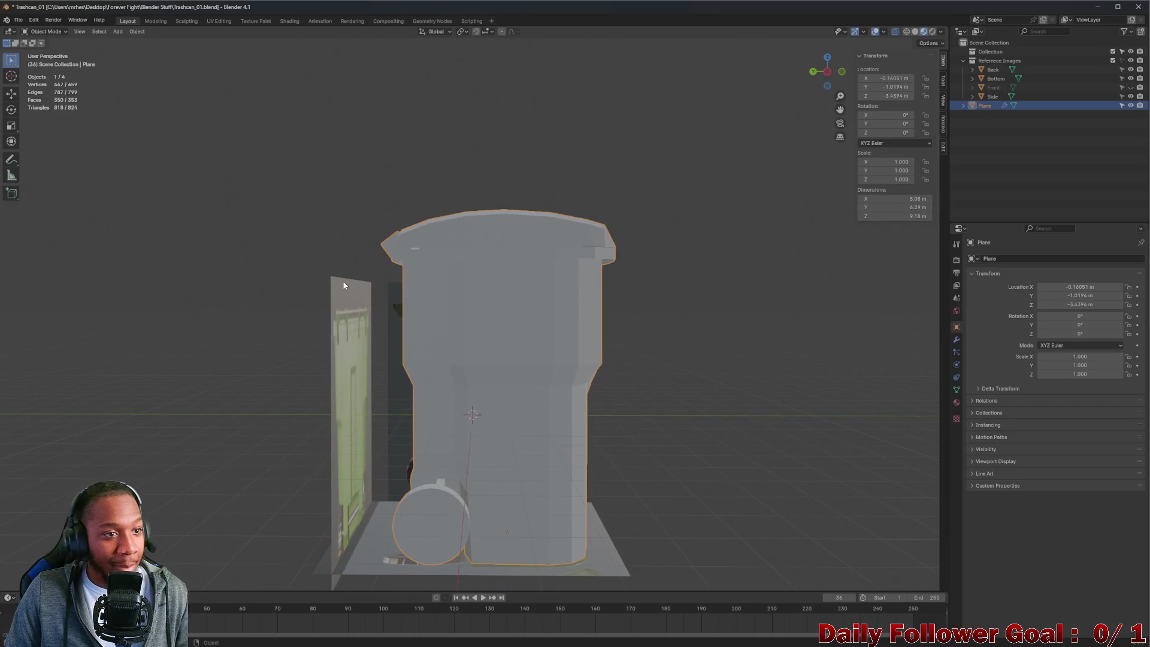
{"action": "mouse_move", "coordinate": [329, 280]}
{"action": "middle_mouse_down"}
{"action": "mouse_move", "coordinate": [364, 295]}
{"action": "mouse_move", "coordinate": [469, 271]}
{"action": "mouse_move", "coordinate": [286, 295]}
{"action": "mouse_move", "coordinate": [685, 313]}
{"action": "mouse_move", "coordinate": [659, 343]}
{"action": "mouse_move", "coordinate": [354, 306]}
{"action": "middle_mouse_up"}
{"action": "scroll", "coordinate": [354, 303], "scroll_direction": "up", "scroll_amount": 6}
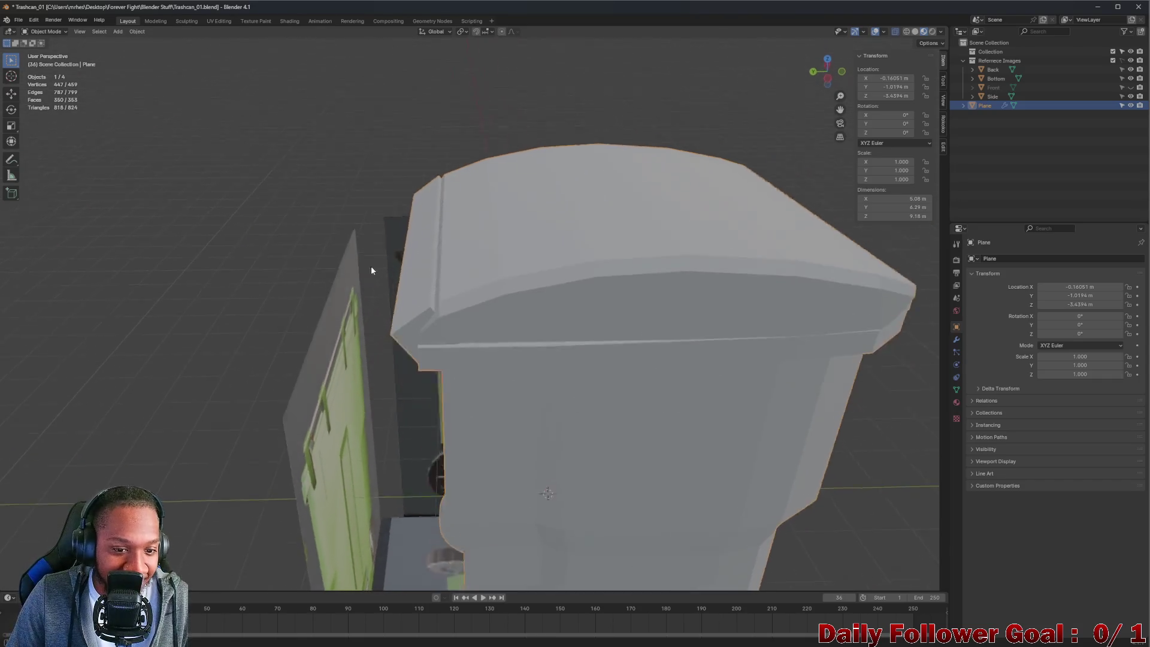
{"action": "mouse_move", "coordinate": [444, 252]}
{"action": "middle_mouse_down"}
{"action": "mouse_move", "coordinate": [431, 247]}
{"action": "mouse_move", "coordinate": [447, 253]}
{"action": "mouse_move", "coordinate": [443, 236]}
{"action": "mouse_move", "coordinate": [420, 327]}
{"action": "mouse_move", "coordinate": [321, 305]}
{"action": "mouse_move", "coordinate": [570, 306]}
{"action": "mouse_move", "coordinate": [501, 260]}
{"action": "mouse_move", "coordinate": [338, 282]}
{"action": "mouse_move", "coordinate": [334, 272]}
{"action": "mouse_move", "coordinate": [428, 336]}
{"action": "mouse_move", "coordinate": [473, 327]}
{"action": "mouse_move", "coordinate": [447, 328]}
{"action": "mouse_move", "coordinate": [463, 311]}
{"action": "mouse_move", "coordinate": [478, 330]}
{"action": "mouse_move", "coordinate": [408, 328]}
{"action": "mouse_move", "coordinate": [453, 344]}
{"action": "mouse_move", "coordinate": [426, 335]}
{"action": "mouse_move", "coordinate": [412, 394]}
{"action": "mouse_move", "coordinate": [403, 386]}
{"action": "mouse_move", "coordinate": [436, 325]}
{"action": "mouse_move", "coordinate": [415, 352]}
{"action": "mouse_move", "coordinate": [441, 376]}
{"action": "mouse_move", "coordinate": [411, 371]}
{"action": "mouse_move", "coordinate": [409, 384]}
{"action": "mouse_move", "coordinate": [409, 309]}
{"action": "mouse_move", "coordinate": [378, 307]}
{"action": "mouse_move", "coordinate": [441, 325]}
{"action": "mouse_move", "coordinate": [404, 282]}
{"action": "mouse_move", "coordinate": [382, 305]}
{"action": "middle_mouse_up"}
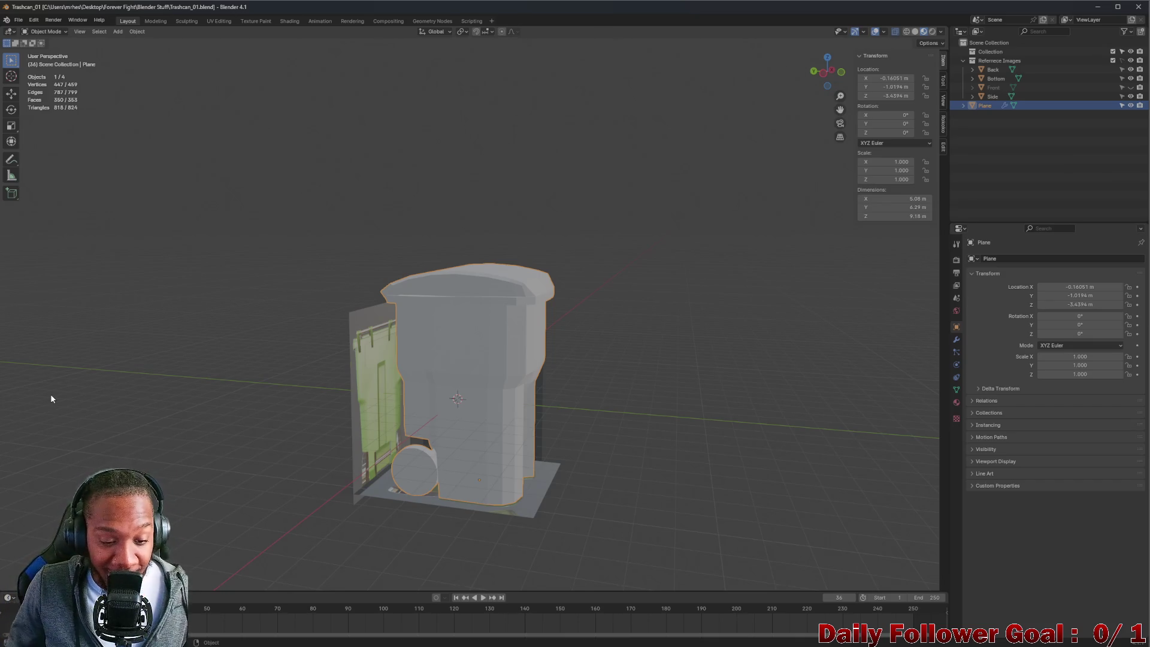
{"action": "left_click", "coordinate": [674, 432]}
{"action": "key", "text": "ctrl+s"}
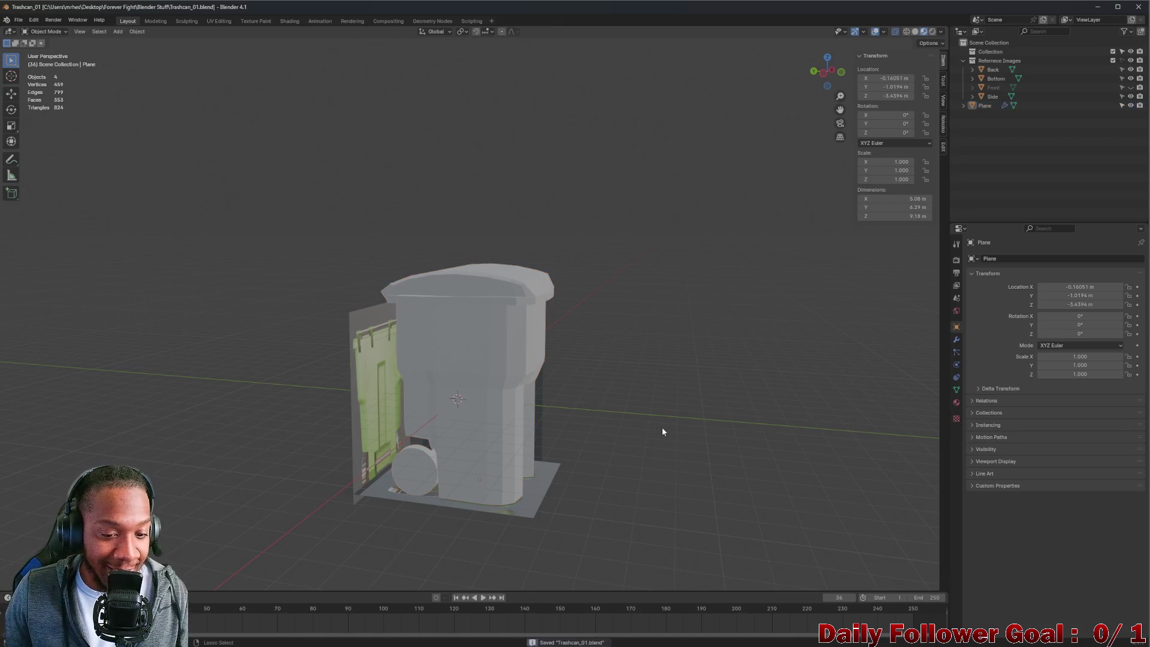